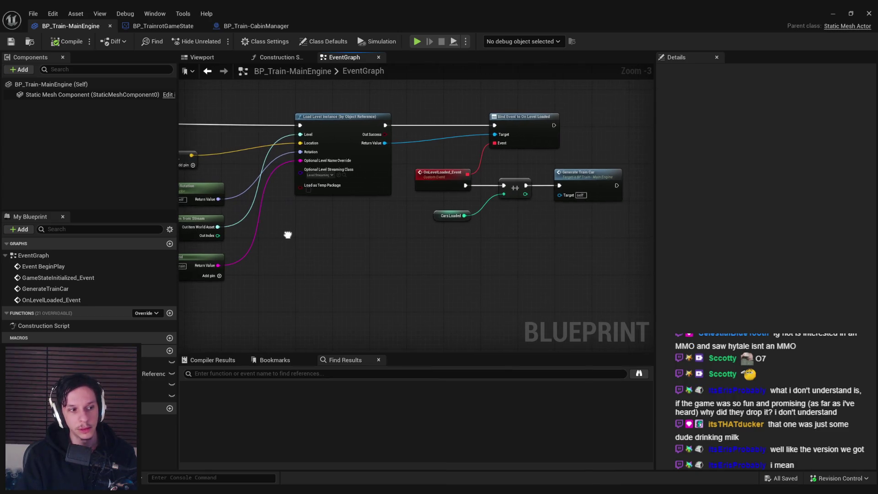
# Step: Pan around the train engine graph to bring the Cars Loaded network into view
pyautogui.scroll(1, 377, 238)
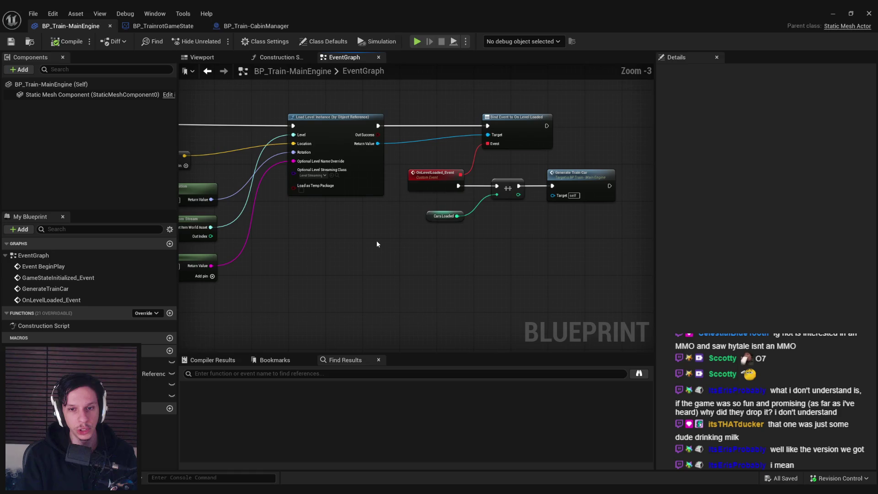
pyautogui.click(231, 26)
pyautogui.click(71, 26)
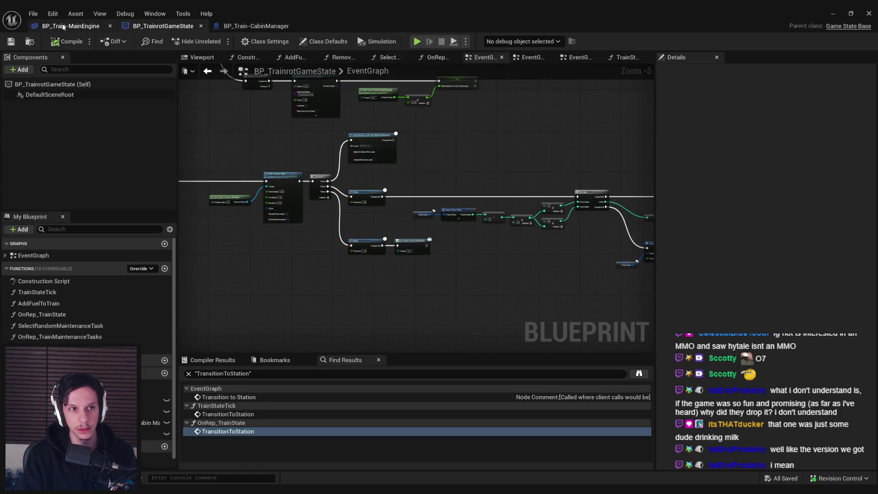
pyautogui.scroll(-2, 324, 219)
pyautogui.scroll(2, 373, 221)
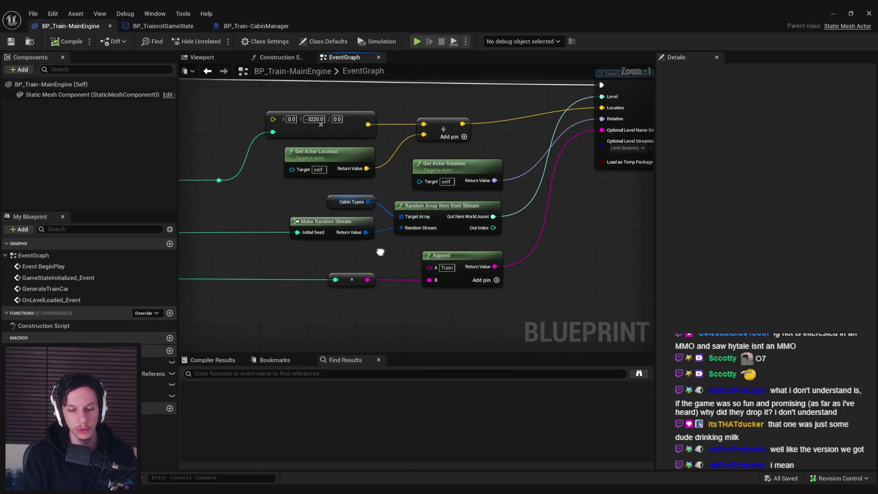
pyautogui.scroll(-3, 475, 230)
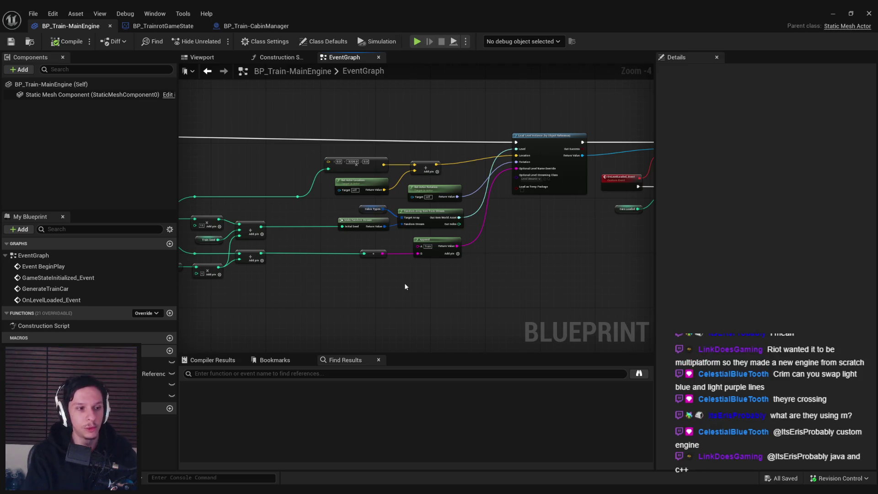
pyautogui.moveTo(405, 286); pyautogui.dragTo(318, 289)
pyautogui.scroll(1, 372, 215)
pyautogui.moveTo(368, 251)
pyautogui.mouseDown()
pyautogui.moveTo(306, 240)
pyautogui.moveTo(255, 211)
pyautogui.moveTo(239, 218)
pyautogui.moveTo(314, 229)
pyautogui.mouseUp()
pyautogui.scroll(1, 314, 229)
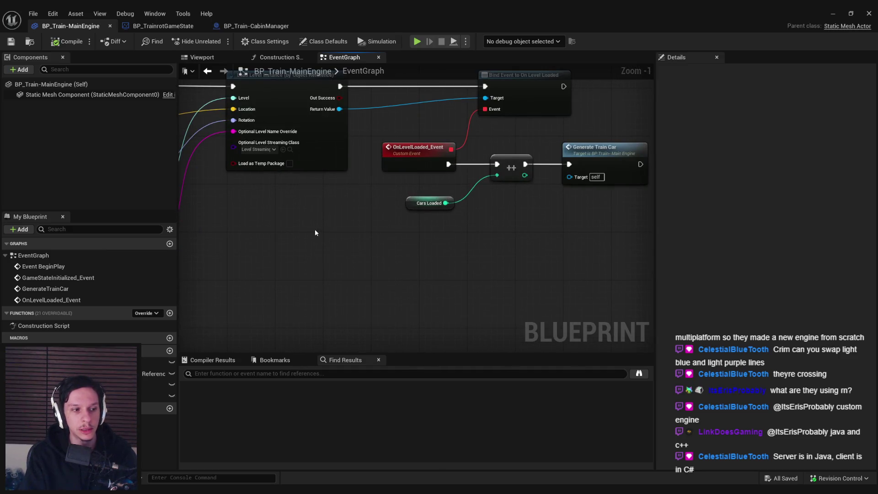
pyautogui.scroll(-1, 315, 229)
pyautogui.scroll(3, 409, 187)
pyautogui.scroll(-2, 405, 198)
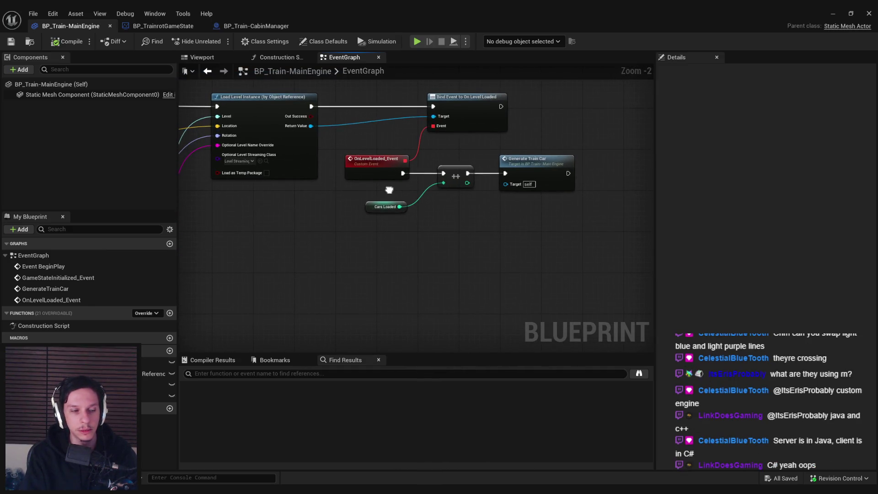
pyautogui.moveTo(389, 183); pyautogui.dragTo(476, 183)
pyautogui.scroll(-1, 476, 182)
pyautogui.moveTo(548, 216)
pyautogui.mouseDown()
pyautogui.moveTo(514, 221)
pyautogui.moveTo(522, 223)
pyautogui.mouseUp()
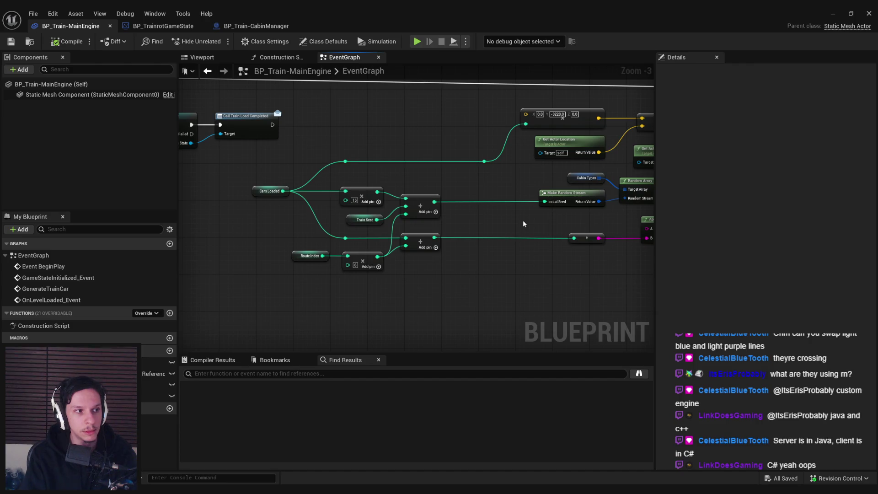
pyautogui.scroll(-2, 525, 223)
pyautogui.moveTo(440, 211)
pyautogui.mouseDown()
pyautogui.moveTo(426, 191)
pyautogui.moveTo(596, 232)
pyautogui.mouseUp()
pyautogui.scroll(1, 429, 193)
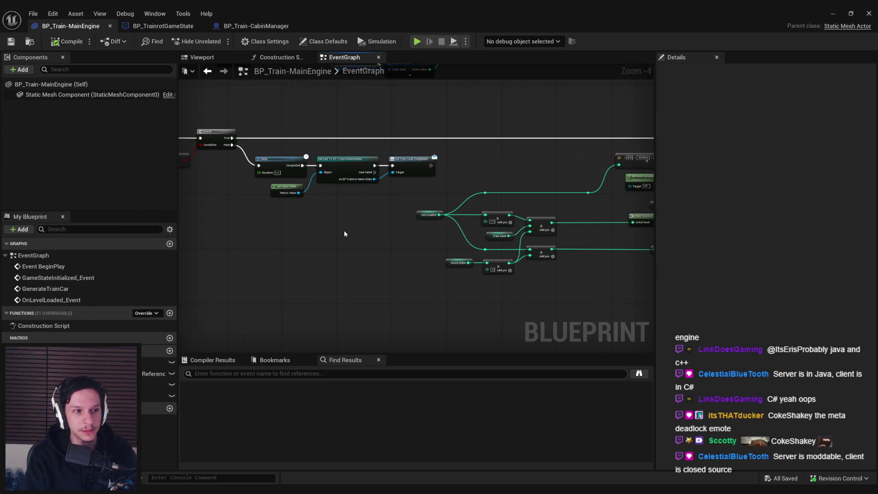
pyautogui.moveTo(344, 234); pyautogui.dragTo(331, 209)
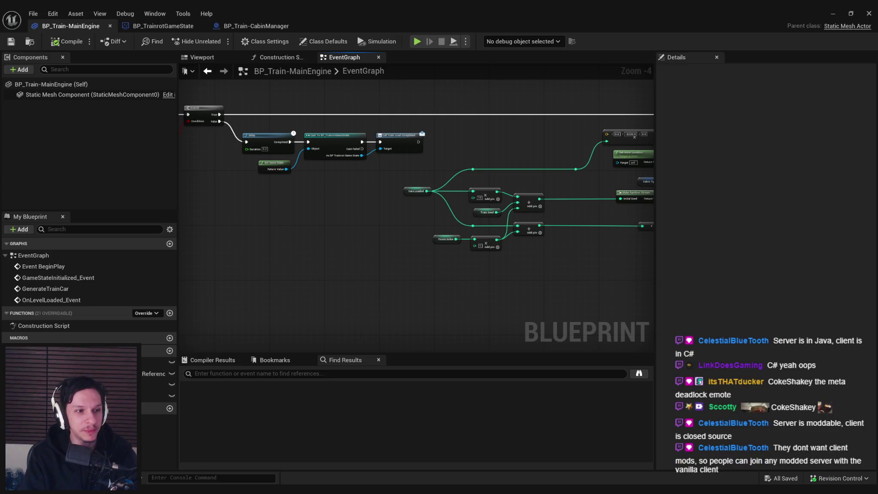
pyautogui.moveTo(309, 245); pyautogui.dragTo(297, 247)
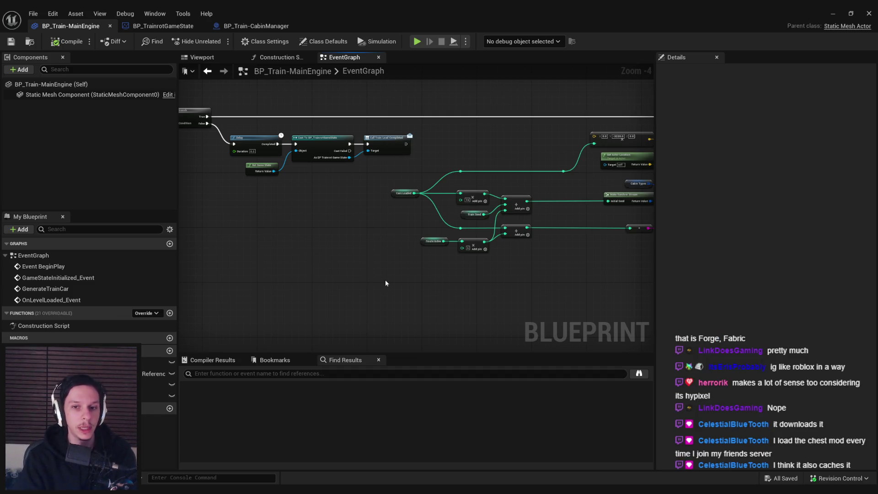
# Step: Nudge the Cars Loaded node slightly right and save the train engine blueprint
pyautogui.scroll(3, 407, 219)
pyautogui.scroll(-2, 310, 225)
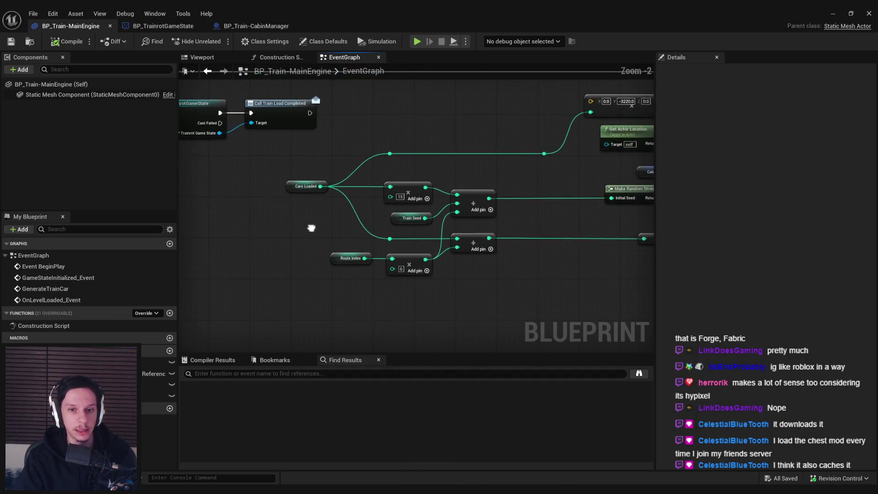
pyautogui.scroll(3, 366, 243)
pyautogui.scroll(-1, 369, 236)
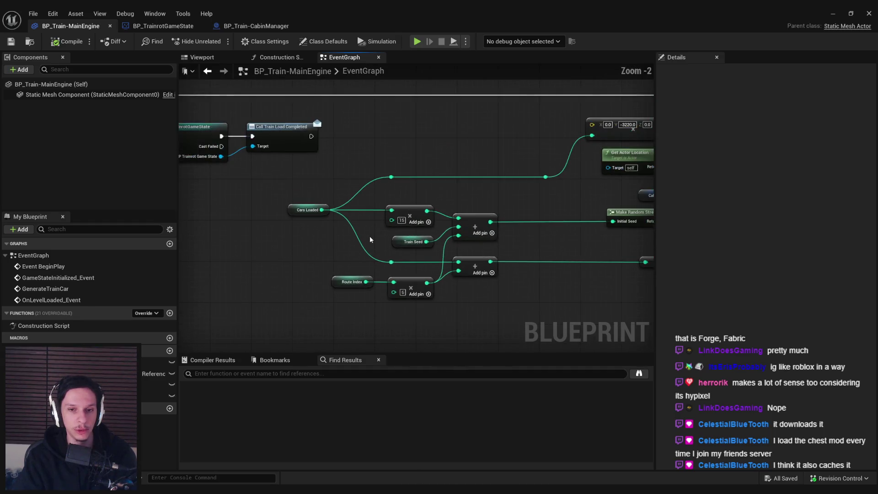
pyautogui.click(304, 207)
pyautogui.moveTo(304, 205); pyautogui.dragTo(316, 205)
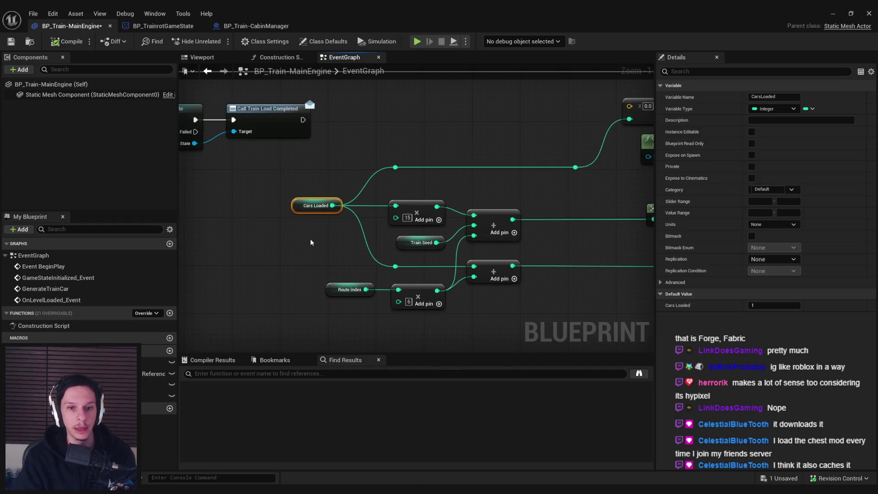
pyautogui.click(310, 238)
pyautogui.click(11, 42)
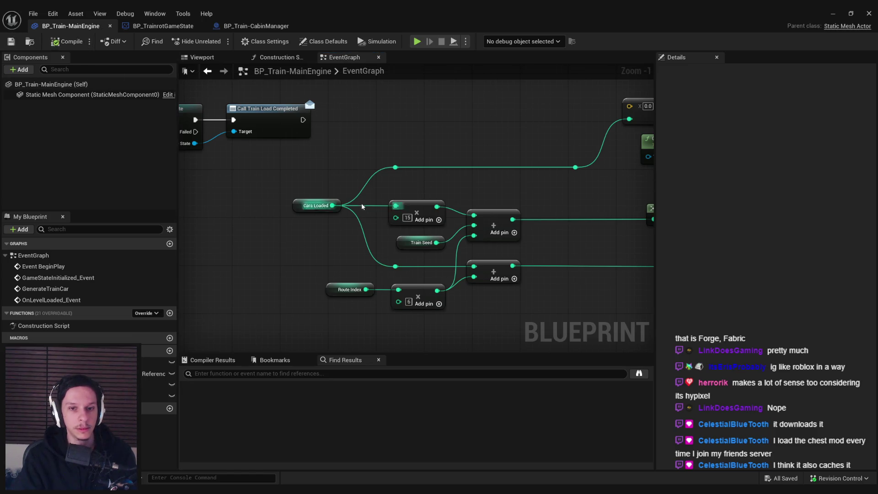
# Step: Survey the BeginPlay and GenerateTrainCar chains, then bring up the BP_TrainrotGameState graph
pyautogui.scroll(-1, 363, 204)
pyautogui.moveTo(434, 191); pyautogui.dragTo(342, 199)
pyautogui.scroll(-2, 402, 212)
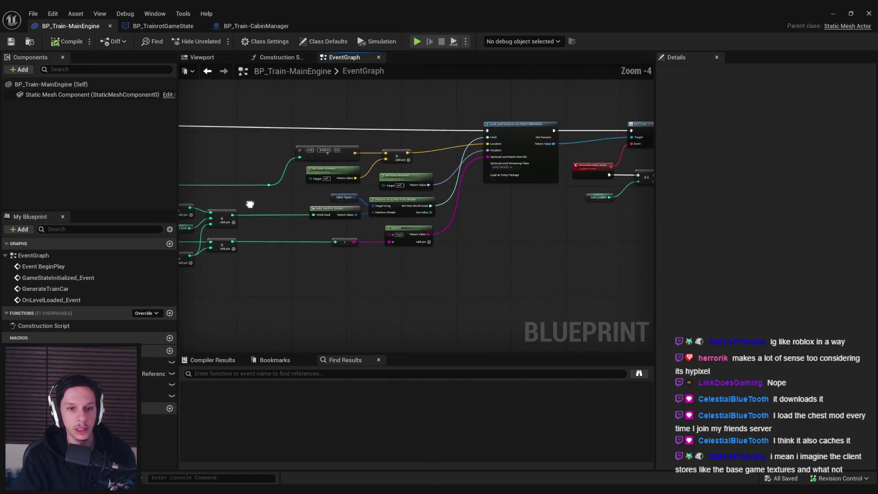
pyautogui.moveTo(251, 202); pyautogui.dragTo(410, 192)
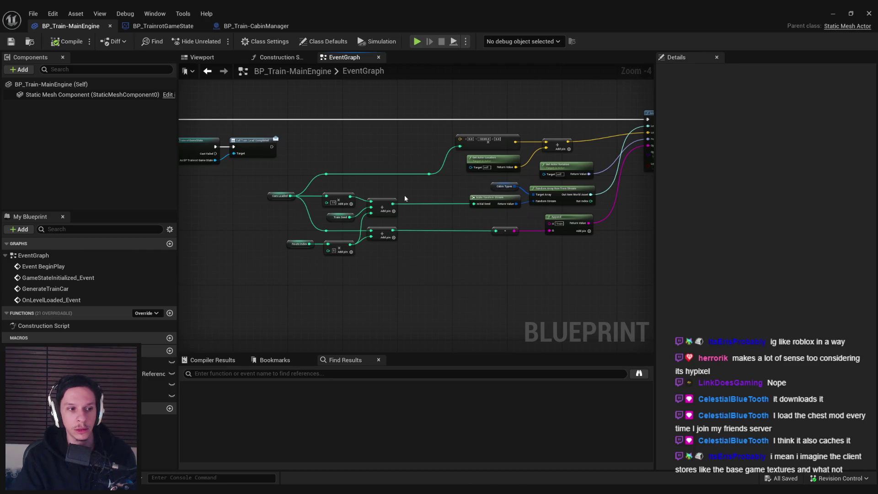
pyautogui.moveTo(405, 198)
pyautogui.mouseDown()
pyautogui.moveTo(459, 198)
pyautogui.moveTo(553, 219)
pyautogui.mouseUp()
pyautogui.scroll(-1, 431, 210)
pyautogui.scroll(2, 431, 210)
pyautogui.scroll(-1, 544, 239)
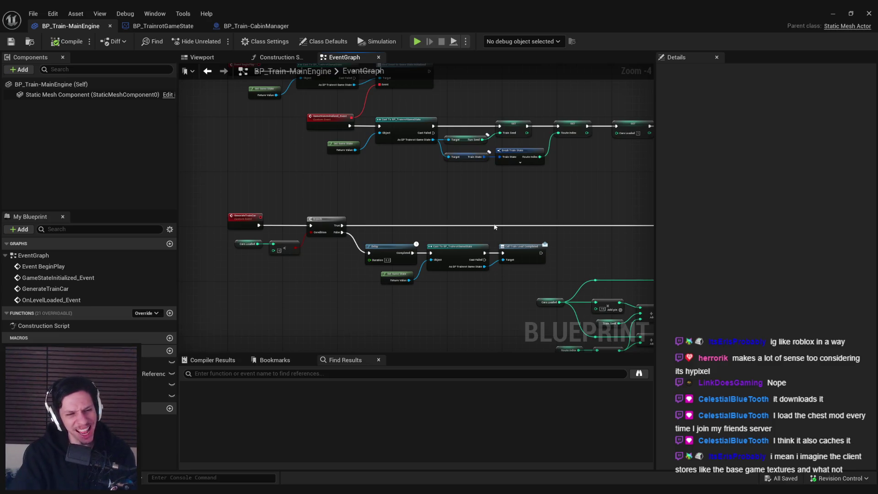
pyautogui.moveTo(525, 212); pyautogui.dragTo(408, 269)
pyautogui.scroll(-2, 508, 191)
pyautogui.scroll(1, 463, 201)
pyautogui.scroll(1, 463, 201)
pyautogui.scroll(-1, 410, 251)
pyautogui.moveTo(408, 251); pyautogui.dragTo(239, 223)
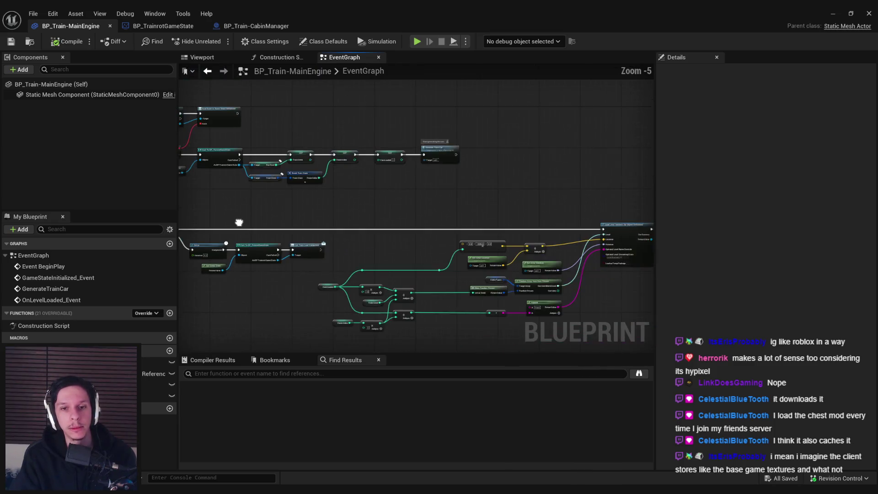
pyautogui.click(265, 26)
pyautogui.click(154, 28)
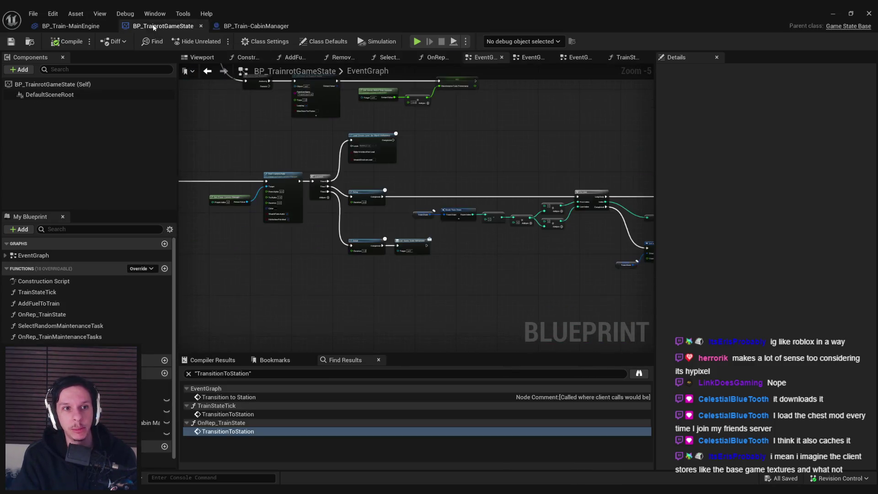
# Step: Minimize the blueprint editor and browse to the Content/0_Core/Train folder
pyautogui.click(70, 26)
pyautogui.click(833, 14)
pyautogui.moveTo(425, 241)
pyautogui.mouseDown()
pyautogui.moveTo(412, 238)
pyautogui.moveTo(425, 242)
pyautogui.mouseUp()
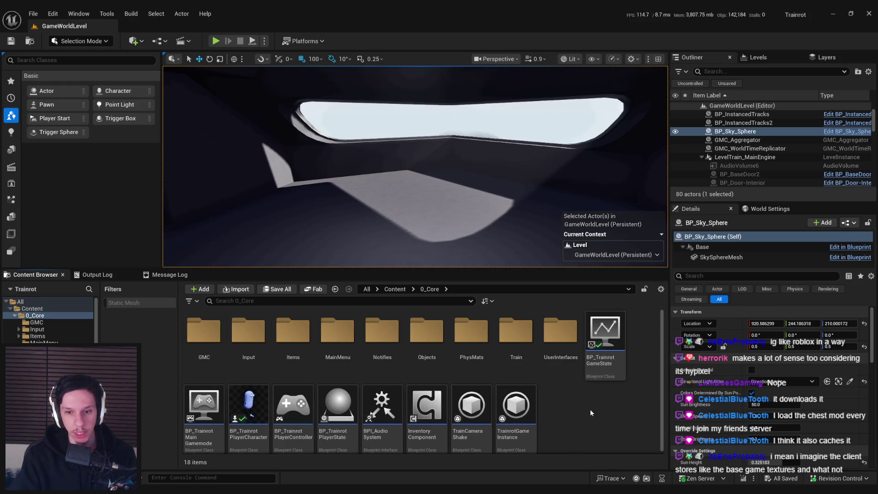
pyautogui.doubleClick(516, 332)
pyautogui.click(429, 289)
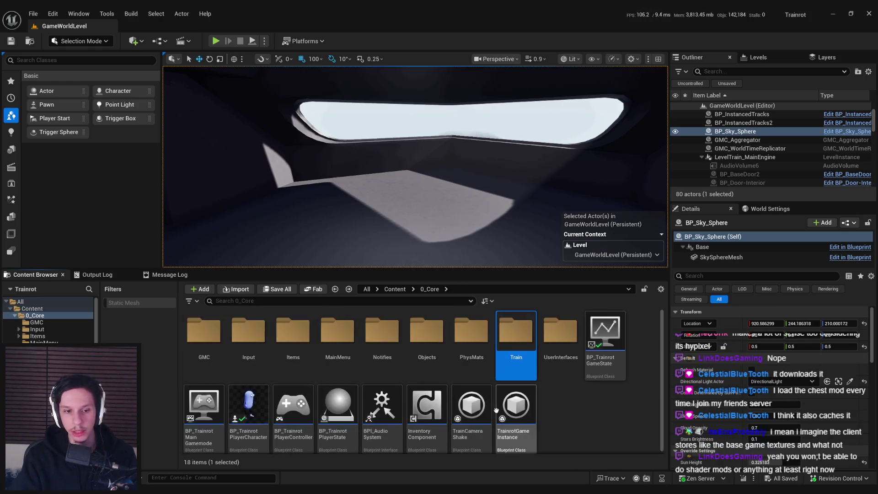
pyautogui.doubleClick(427, 332)
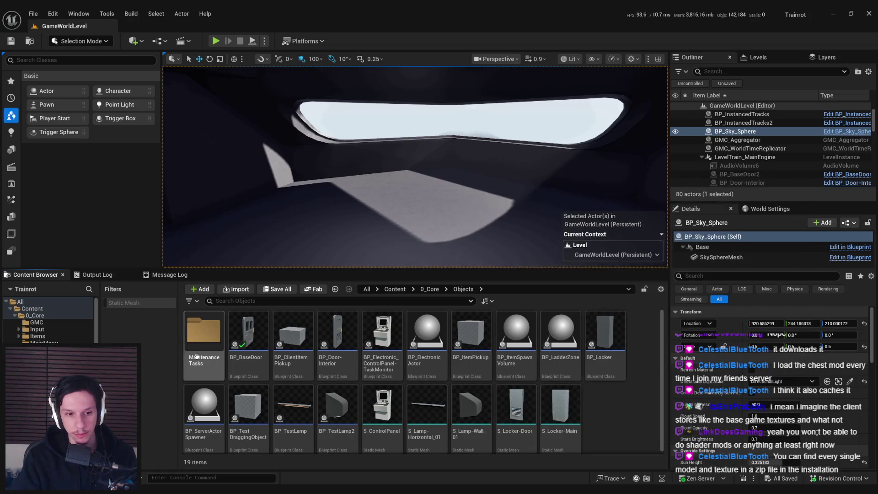
pyautogui.click(430, 289)
pyautogui.doubleClick(520, 339)
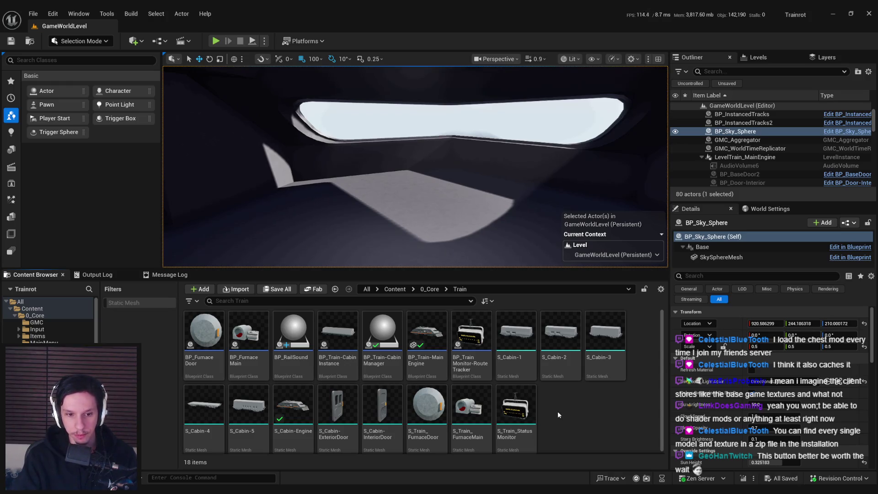
# Step: Create an Actor blueprint class named BP_Train-StartStopButton and open it
pyautogui.rightClick(558, 411)
pyautogui.click(587, 161)
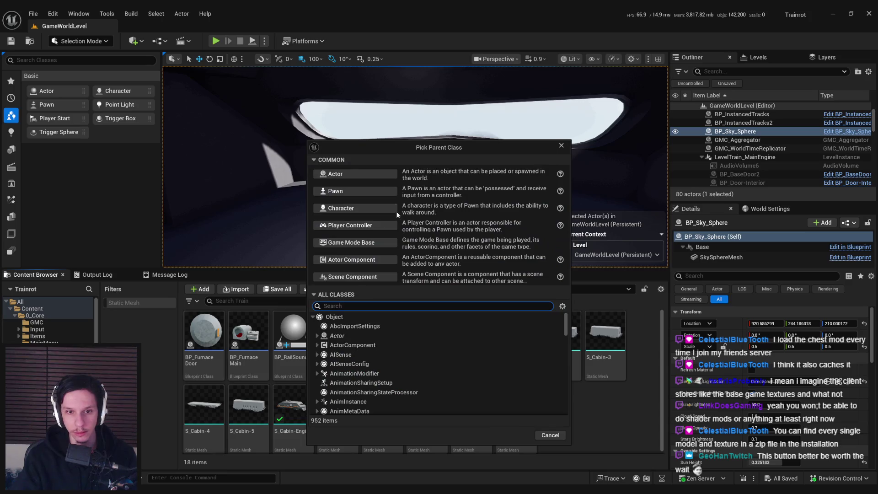
pyautogui.click(342, 175)
pyautogui.write('Button')
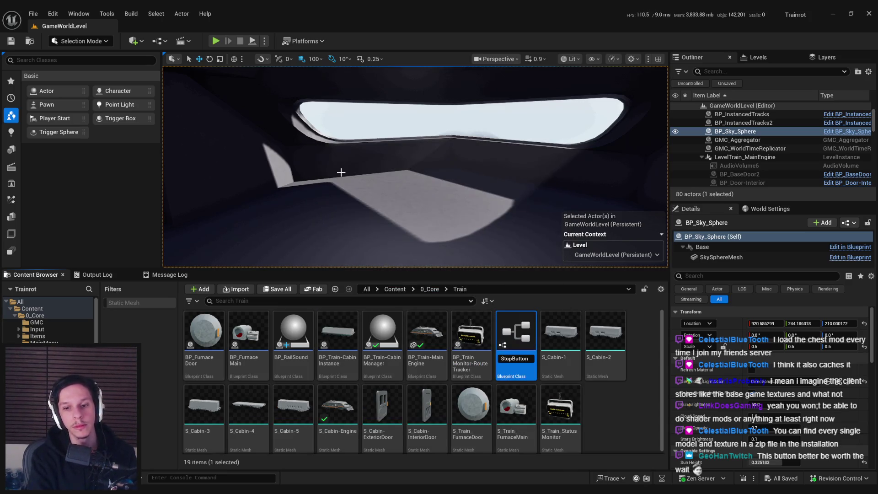
pyautogui.press('Home')
pyautogui.write('BP_Start')
pyautogui.press('Return')
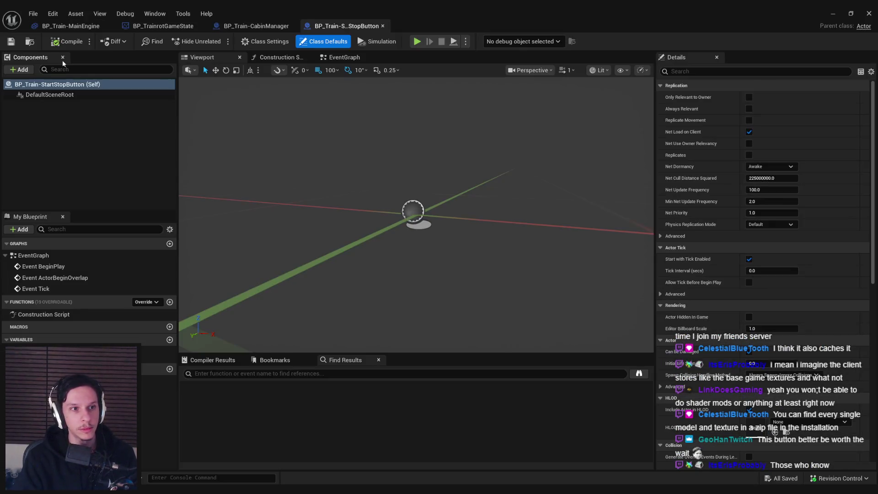
# Step: Add a Sphere using MI_TestMat-RedEmissive, scale it to about 0.588, and compile and save
pyautogui.click(28, 70)
pyautogui.click(31, 95)
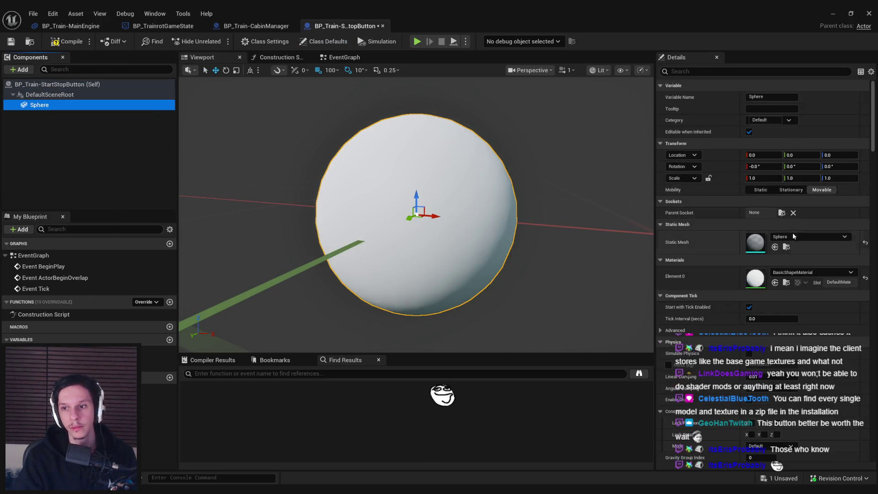
pyautogui.click(810, 272)
pyautogui.write('red')
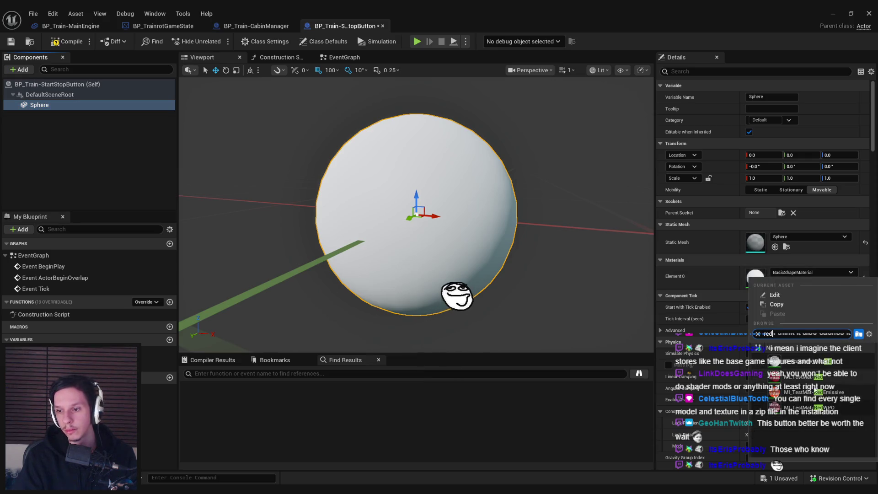
pyautogui.click(810, 392)
pyautogui.click(66, 41)
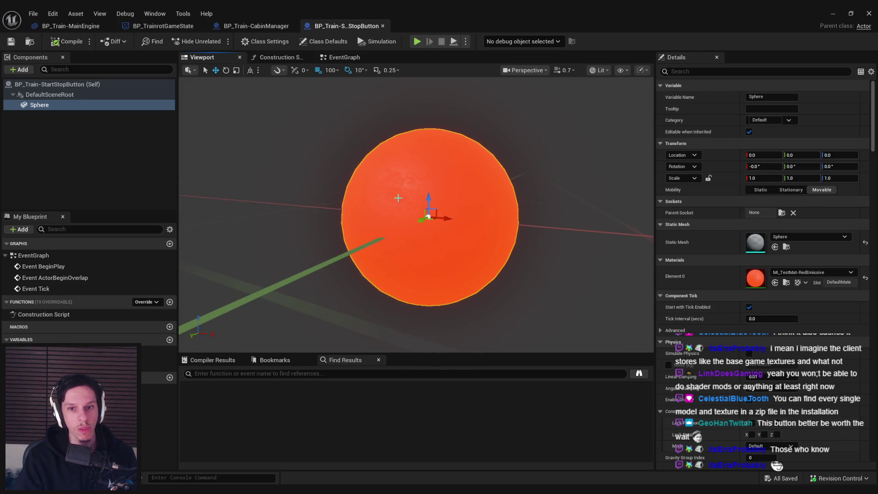
pyautogui.moveTo(428, 218); pyautogui.dragTo(403, 201)
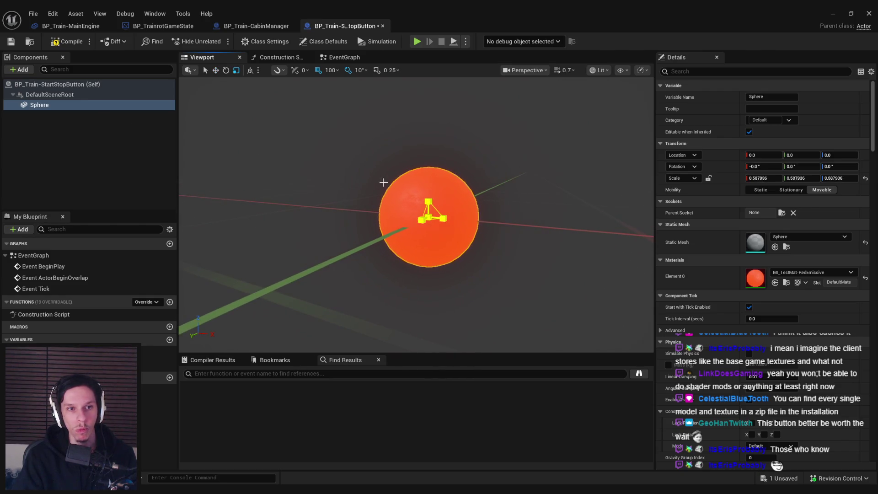
pyautogui.click(64, 42)
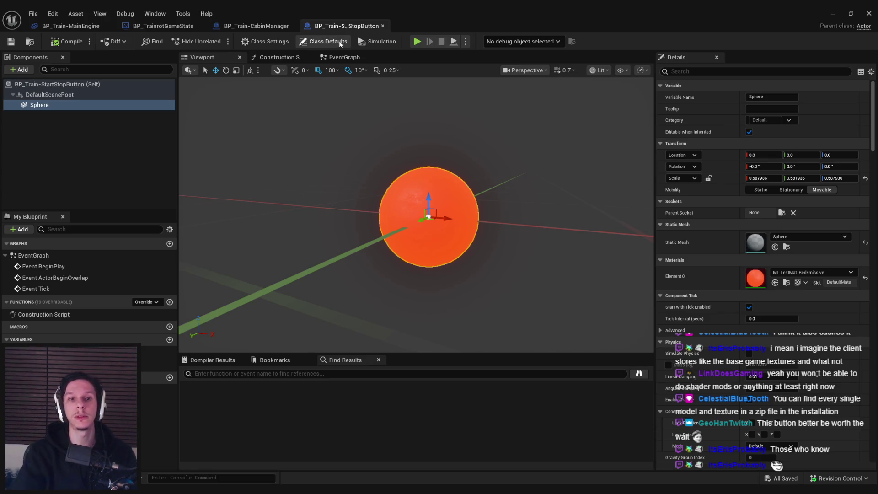
# Step: In Class Defaults, set Net Update Frequency to 5, enable replication, and save the blueprint
pyautogui.click(324, 41)
pyautogui.click(771, 190)
pyautogui.write('5')
pyautogui.click(749, 156)
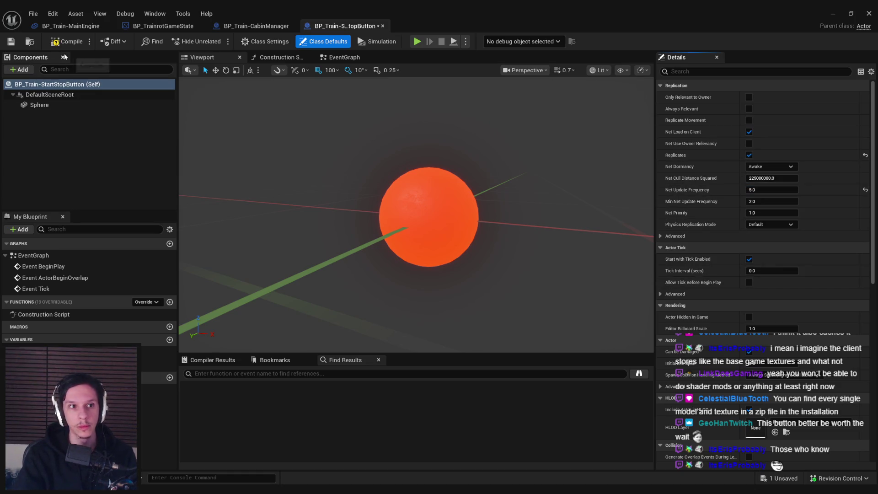
pyautogui.click(17, 42)
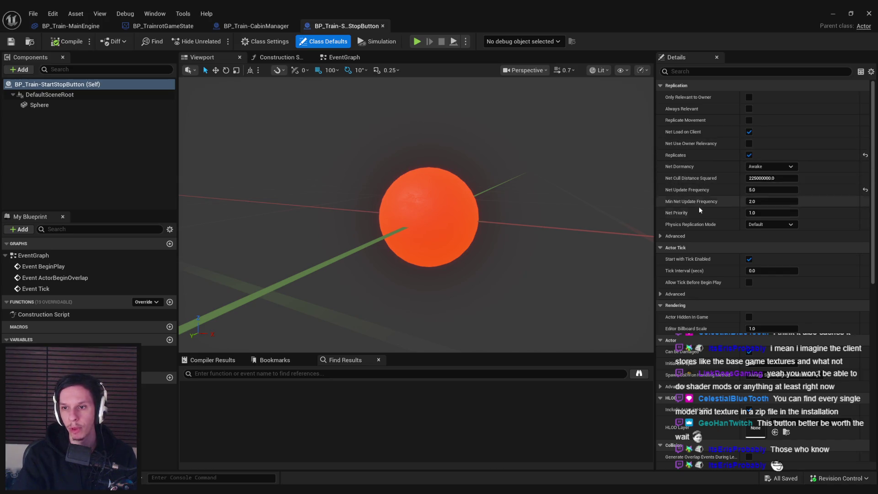
# Step: Add the Interaction Interface under Implemented Interfaces in Class Settings
pyautogui.scroll(-5, 694, 277)
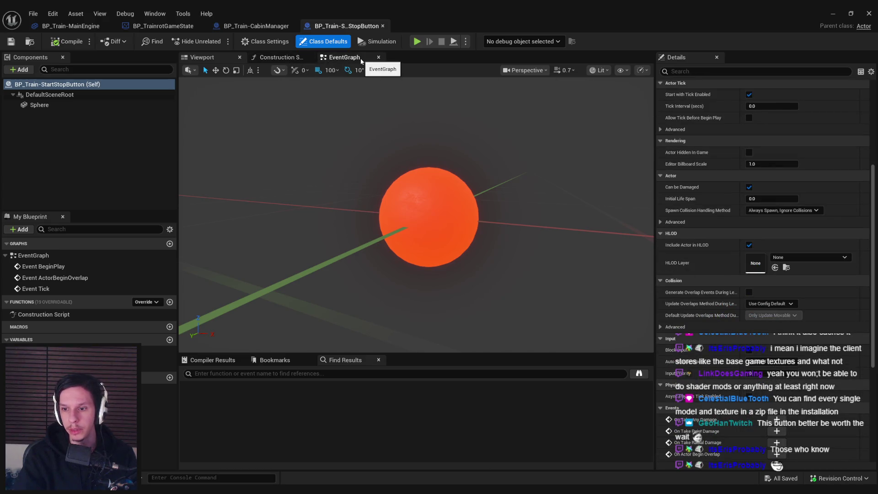
pyautogui.click(344, 58)
pyautogui.click(201, 57)
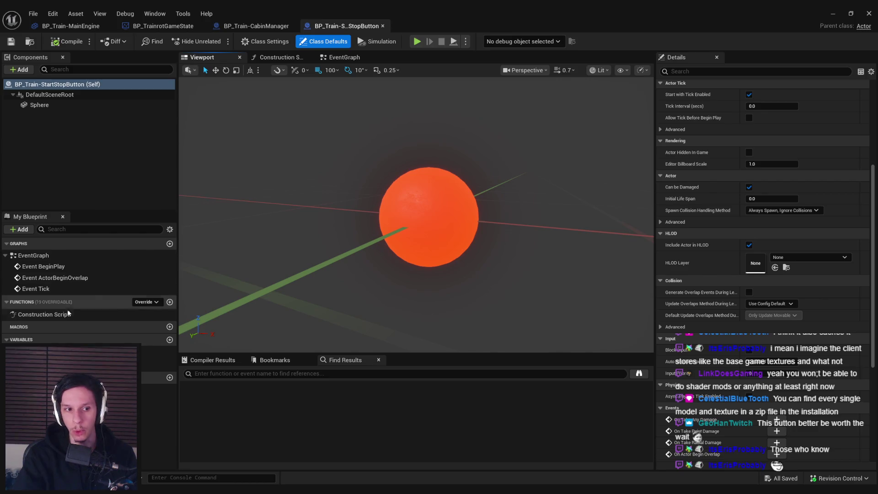
pyautogui.click(266, 41)
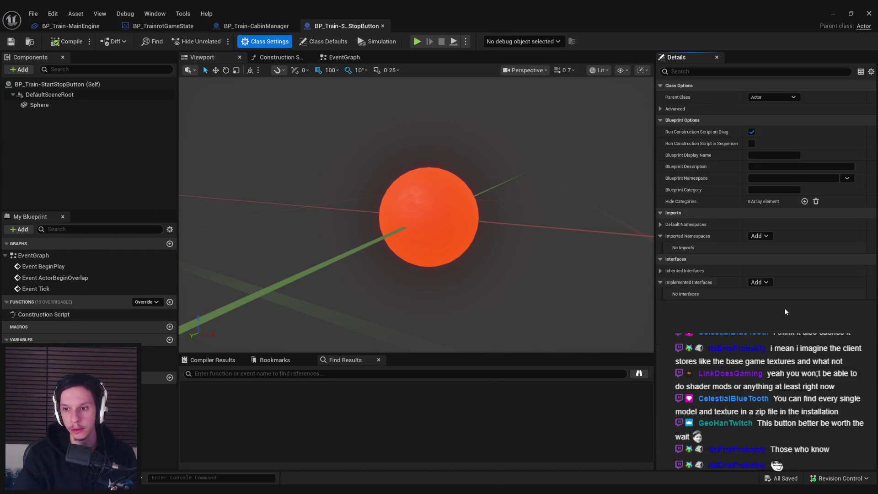
pyautogui.click(764, 283)
pyautogui.write('int')
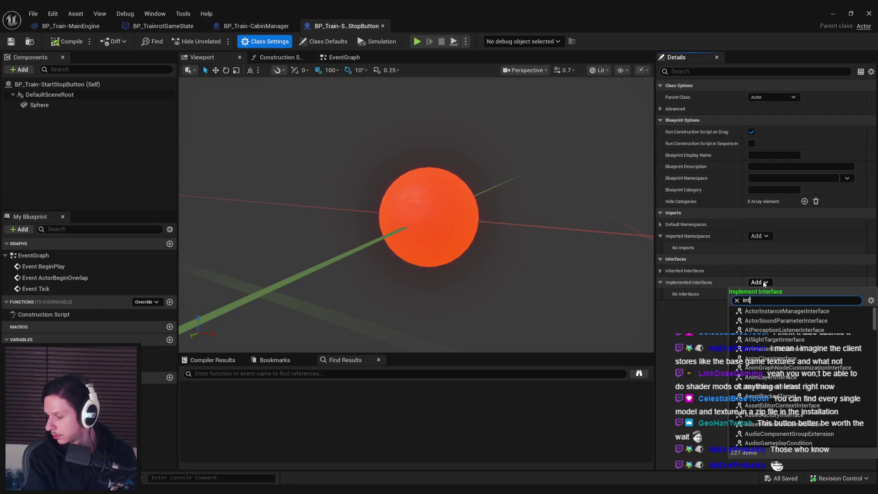
pyautogui.write('eract')
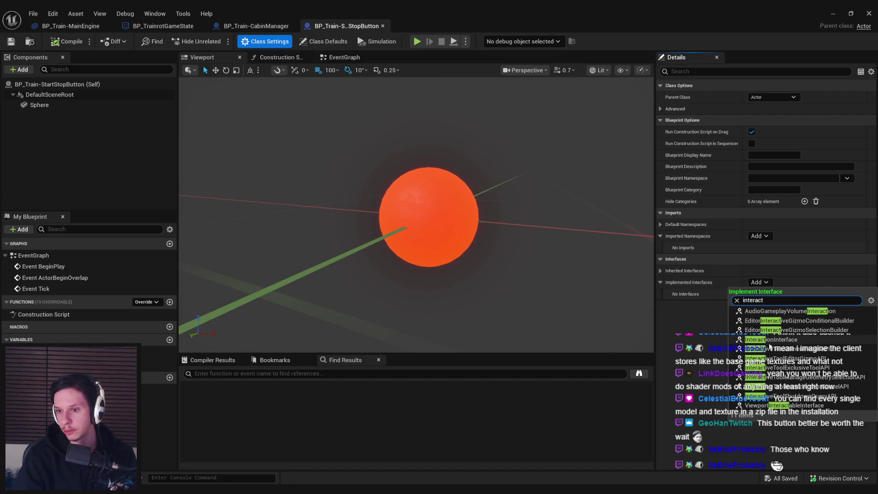
pyautogui.click(769, 341)
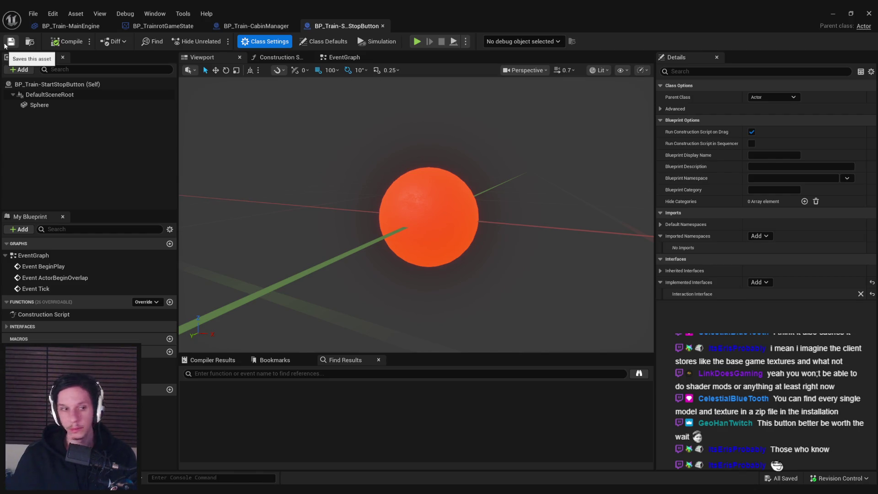
pyautogui.moveTo(440, 203)
pyautogui.mouseDown()
pyautogui.moveTo(412, 201)
pyautogui.moveTo(441, 203)
pyautogui.mouseUp()
# Step: Delete the disabled default event nodes and override the IsInteractable function
pyautogui.click(346, 58)
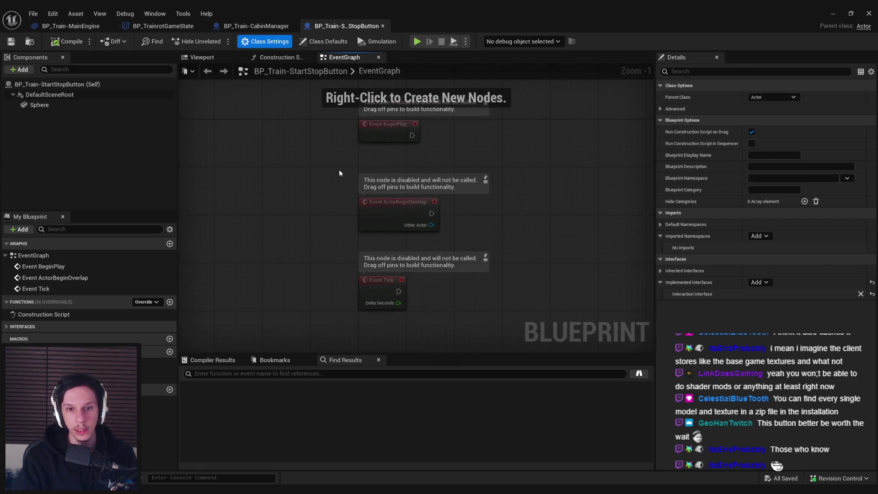
pyautogui.hotkey('ctrl', 'a')
pyautogui.press('Delete')
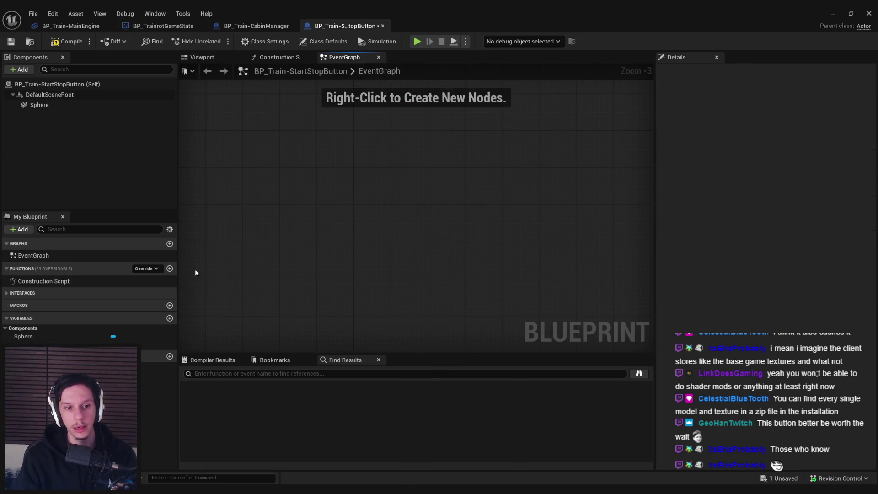
pyautogui.click(147, 269)
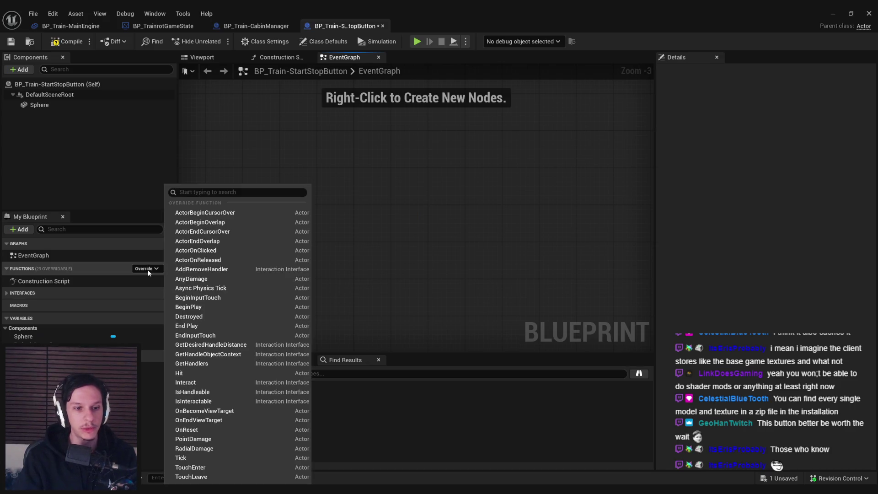
pyautogui.click(213, 402)
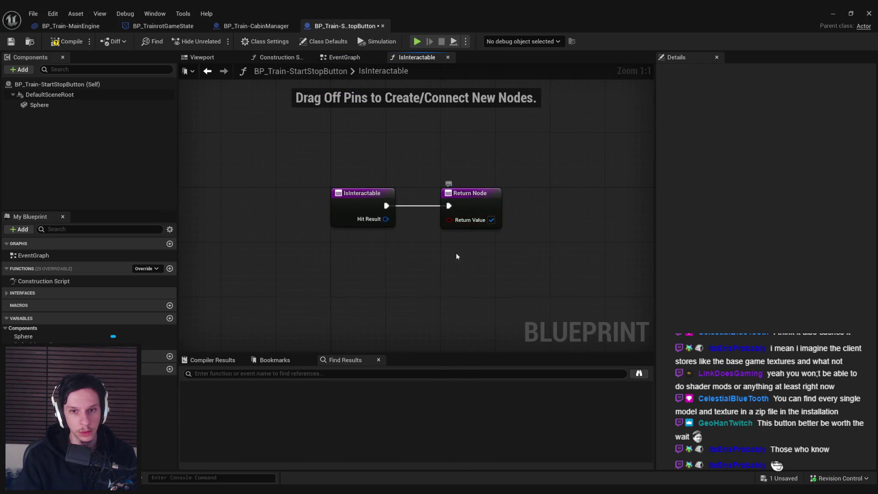
# Step: Add an Event Interact node, compile and save, then close the blueprint editor
pyautogui.doubleClick(24, 256)
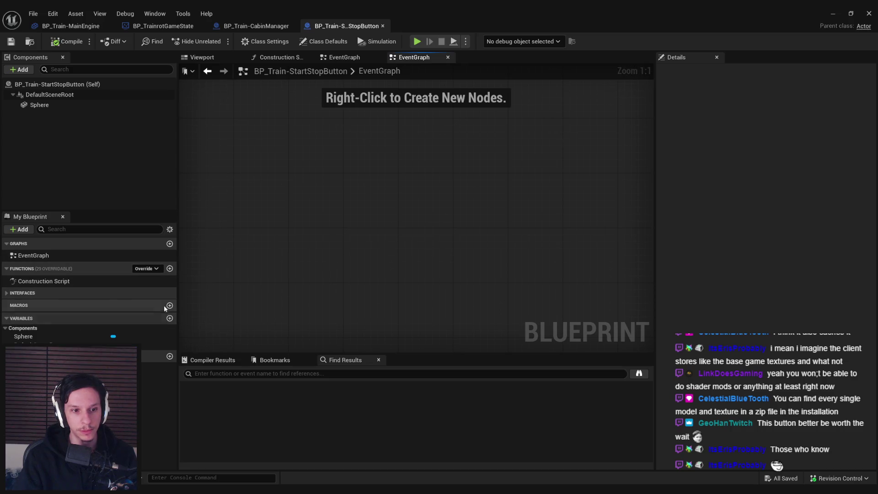
pyautogui.click(146, 268)
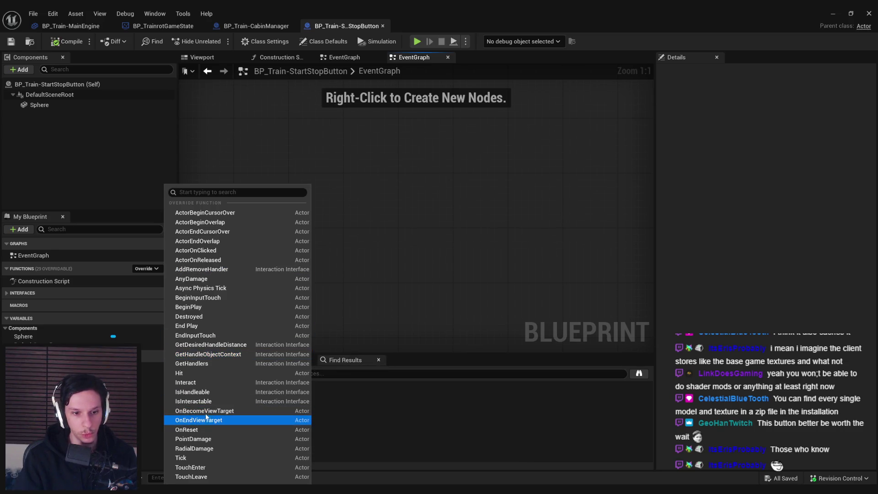
pyautogui.click(195, 383)
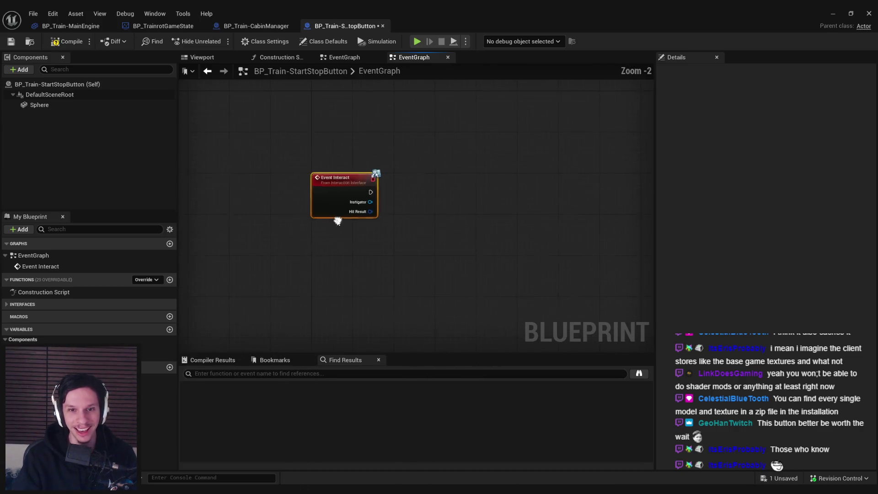
pyautogui.click(66, 42)
pyautogui.hotkey('ctrl', 's')
pyautogui.scroll(2, 345, 187)
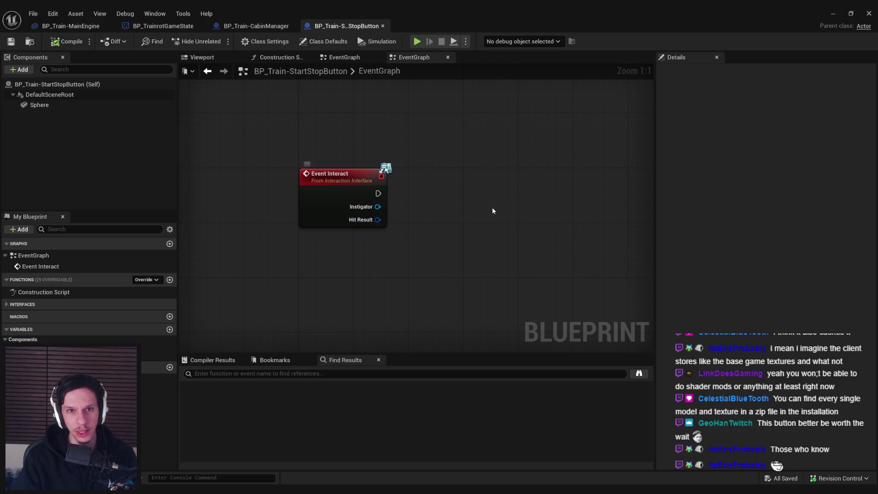
pyautogui.click(865, 14)
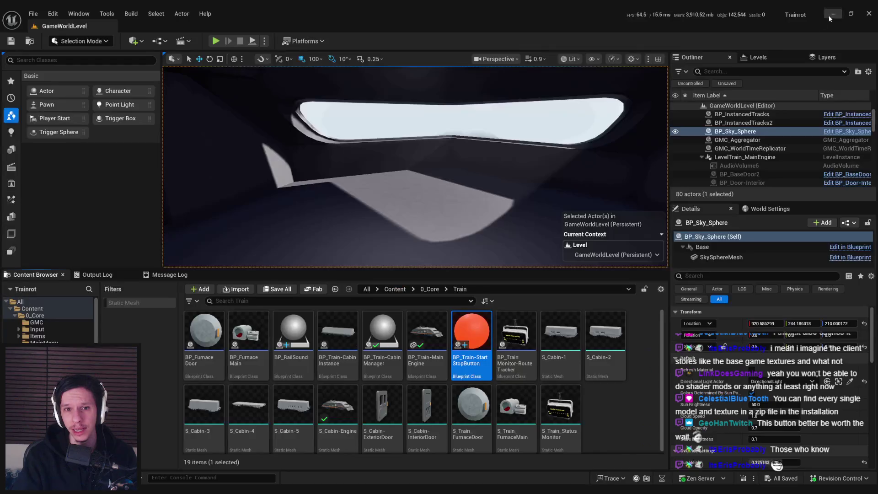
# Step: Open BP_TrainrotPlayerCharacter's Interaction collapsed graph showing Is Interactable and Pawn Interact nodes
pyautogui.click(430, 289)
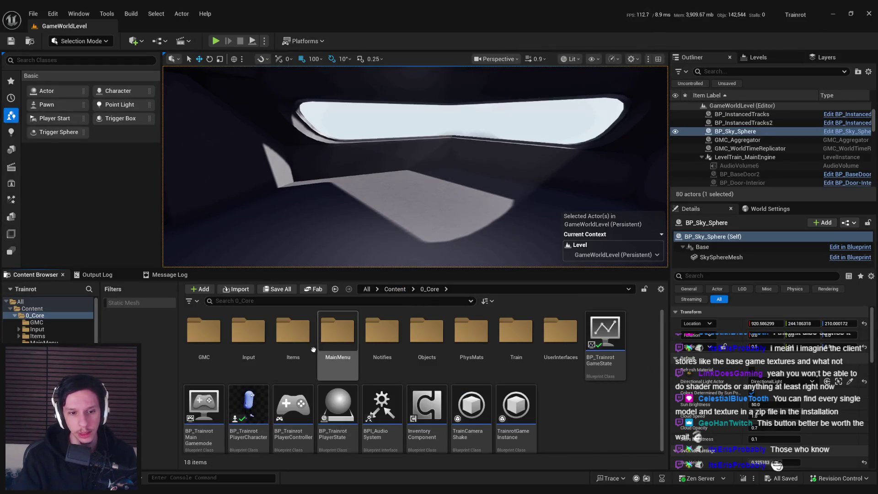
pyautogui.doubleClick(248, 393)
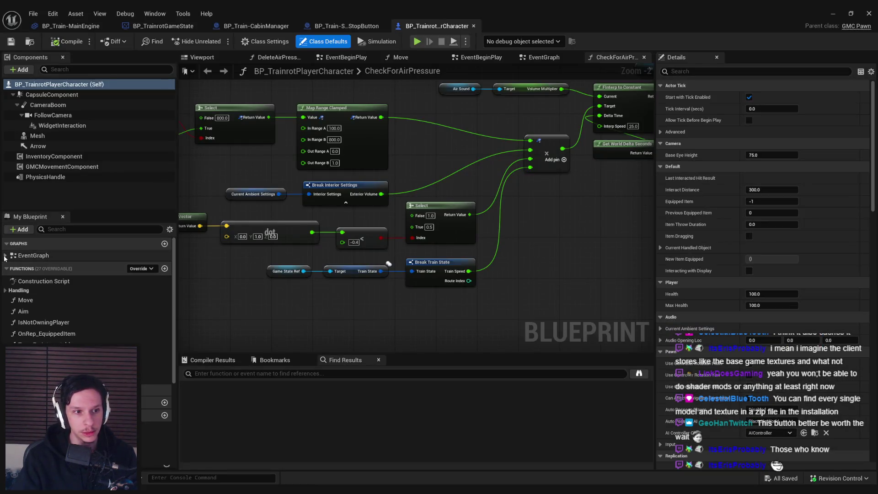
pyautogui.click(6, 255)
pyautogui.scroll(-1, 37, 274)
pyautogui.click(34, 254)
pyautogui.doubleClick(34, 255)
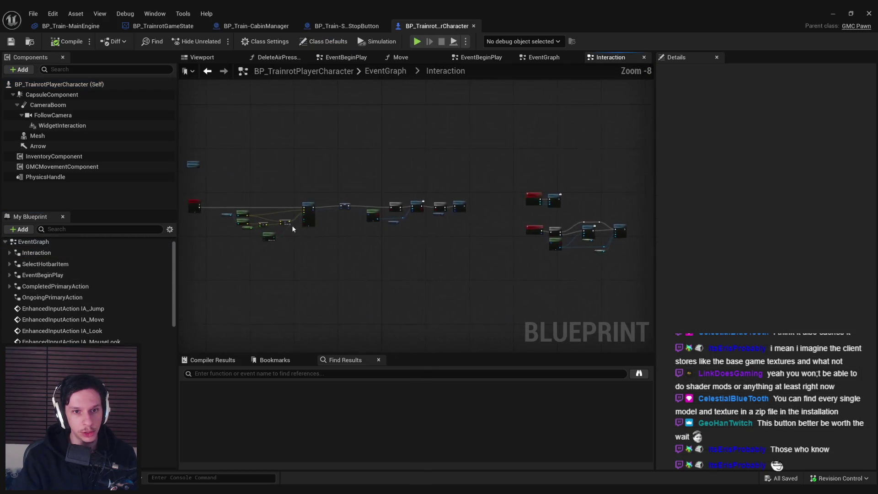
pyautogui.scroll(5, 467, 266)
pyautogui.moveTo(467, 266); pyautogui.dragTo(307, 271)
pyautogui.scroll(-1, 406, 273)
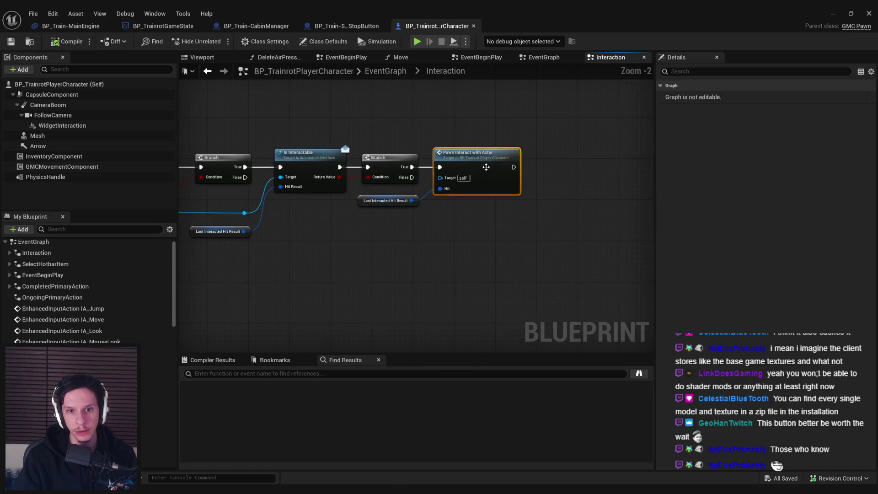
# Step: Inspect the PawnInteractWithActor definition, nudge the Self node lower, then save and close
pyautogui.doubleClick(486, 167)
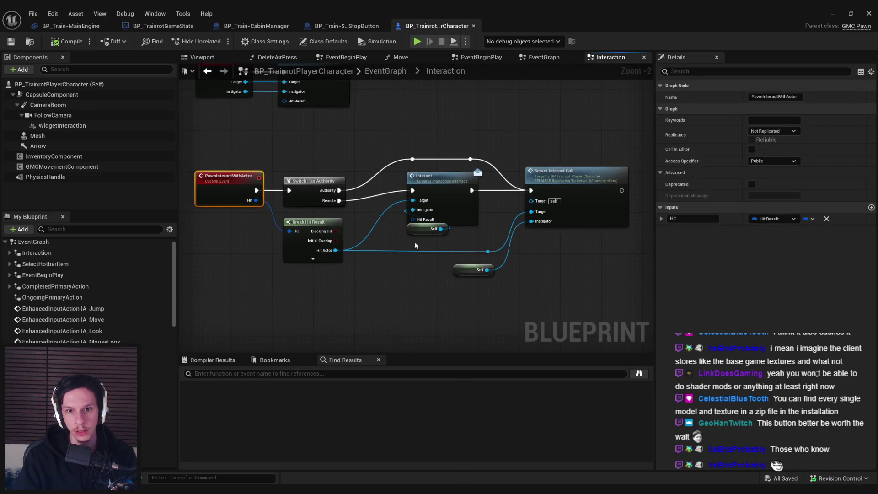
pyautogui.click(567, 256)
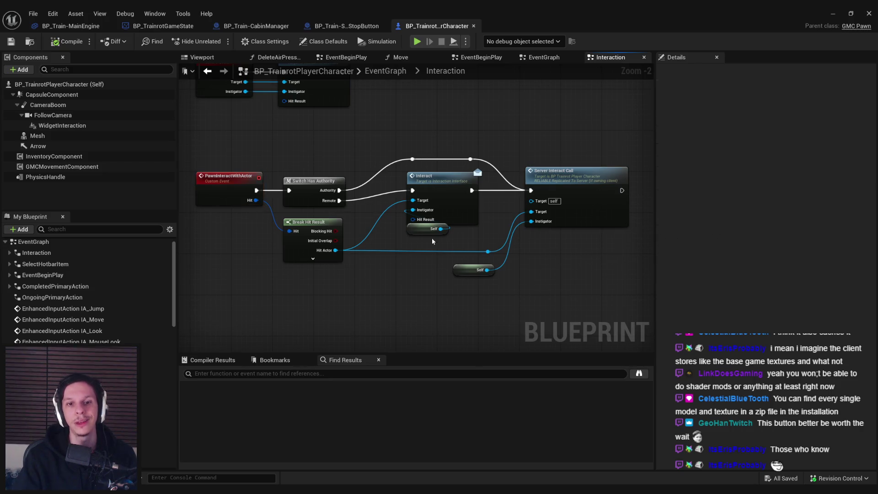
pyautogui.moveTo(423, 233); pyautogui.dragTo(423, 237)
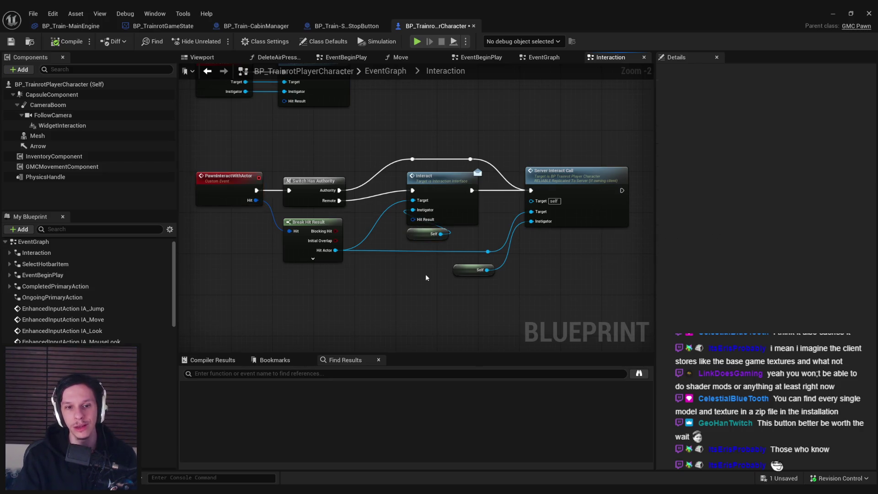
pyautogui.moveTo(425, 273); pyautogui.dragTo(429, 289)
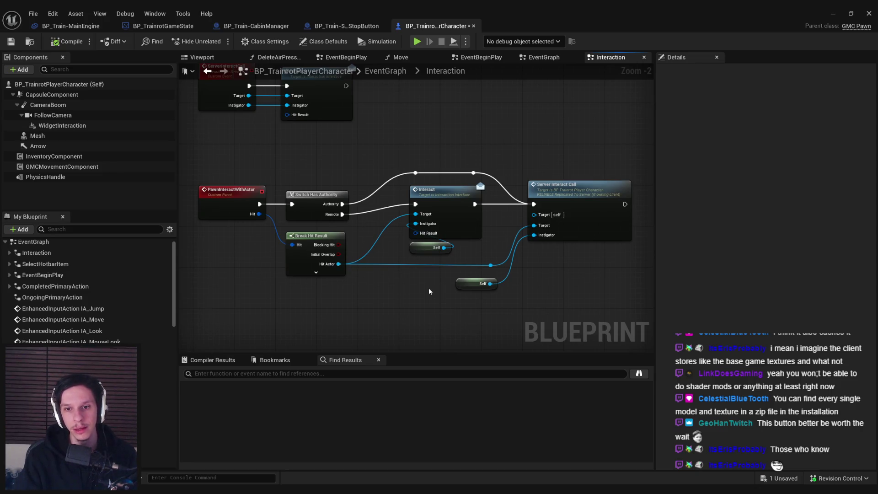
pyautogui.scroll(-1, 429, 287)
pyautogui.hotkey('ctrl', 's')
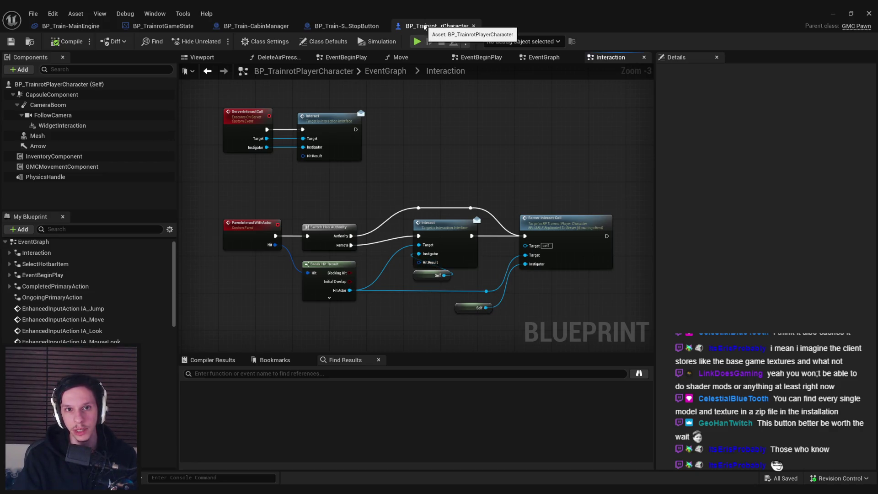
pyautogui.click(477, 26)
# Step: Wire a Print String node printing 'PUSHED BUTTON' after Event Interact
pyautogui.rightClick(448, 197)
pyautogui.write('print')
pyautogui.press('Return')
pyautogui.moveTo(492, 195); pyautogui.dragTo(513, 182)
pyautogui.moveTo(478, 193); pyautogui.dragTo(425, 197)
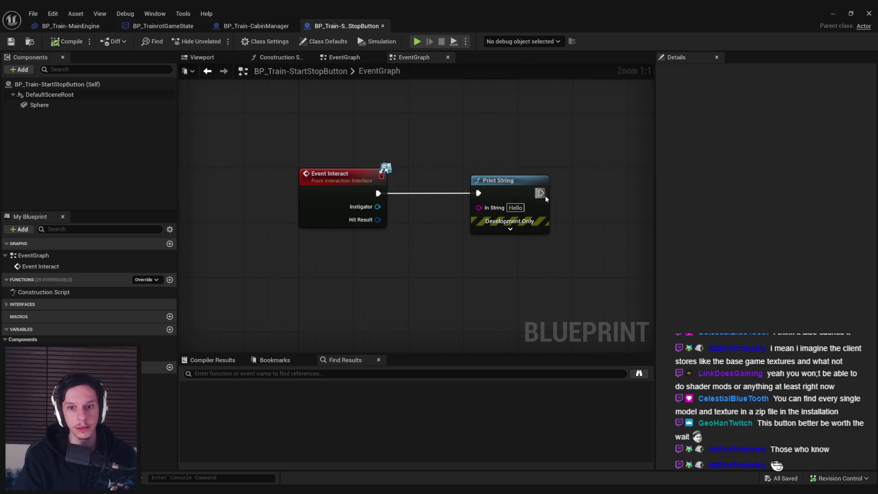
pyautogui.click(540, 179)
pyautogui.write('PUSHED BUTTON')
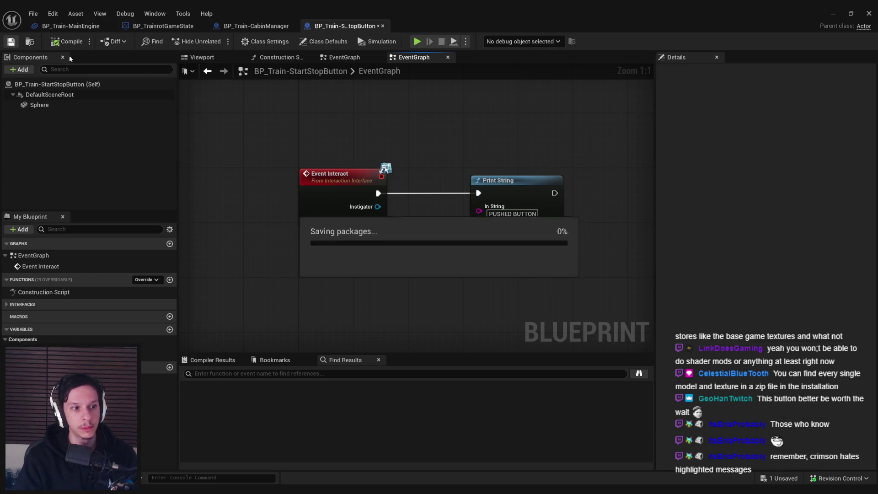
pyautogui.scroll(-1, 431, 107)
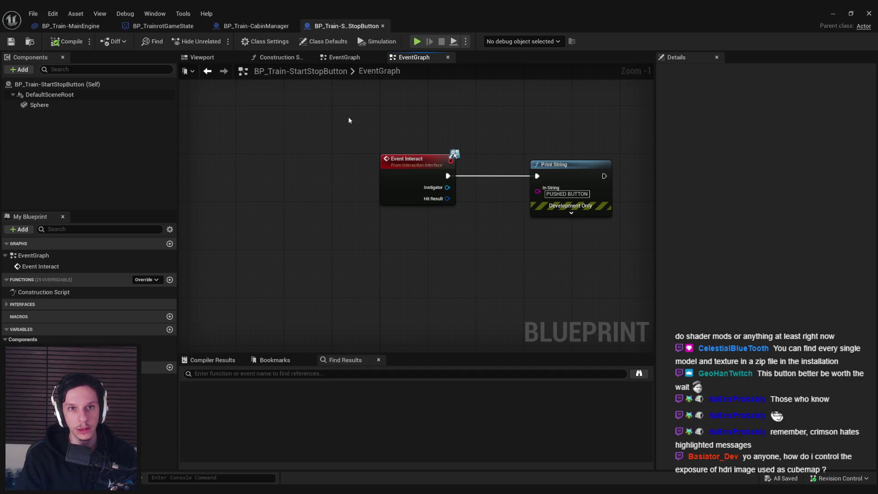
pyautogui.scroll(-1, 414, 122)
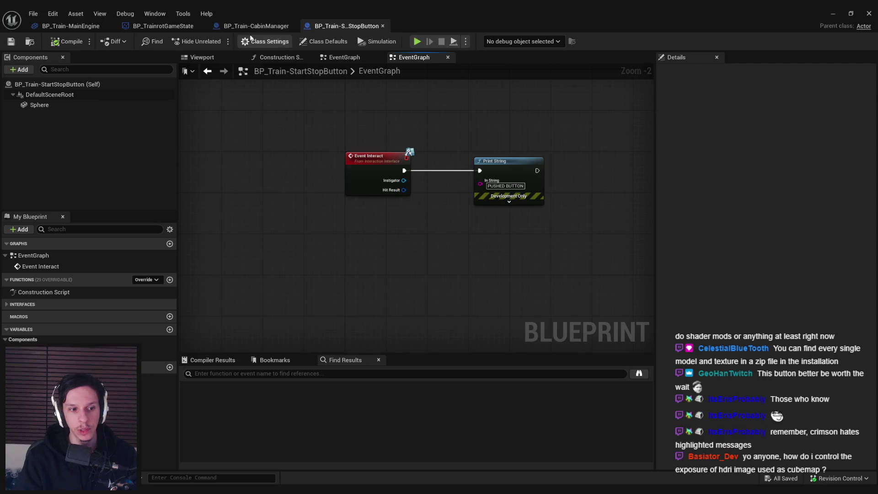
pyautogui.click(156, 27)
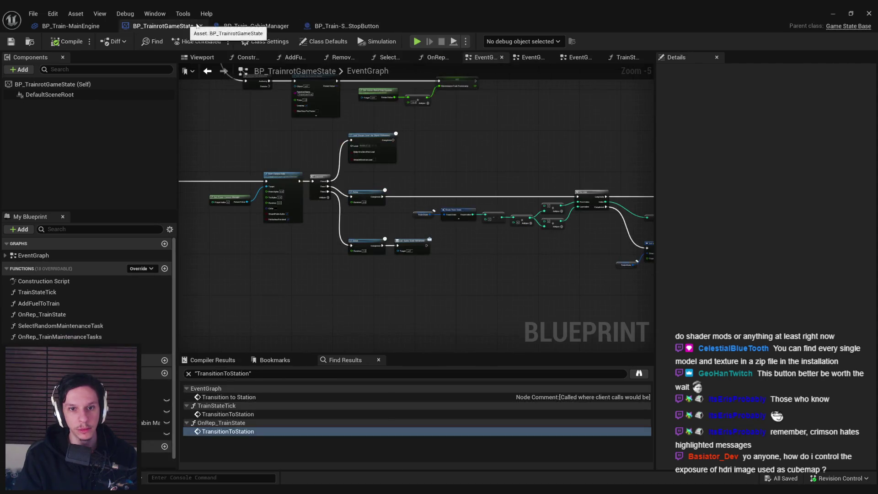
# Step: Place BP_Train-StartStopButton inside the LevelTrain_MainEngine level instance with snapping off, and save
pyautogui.click(341, 26)
pyautogui.click(833, 13)
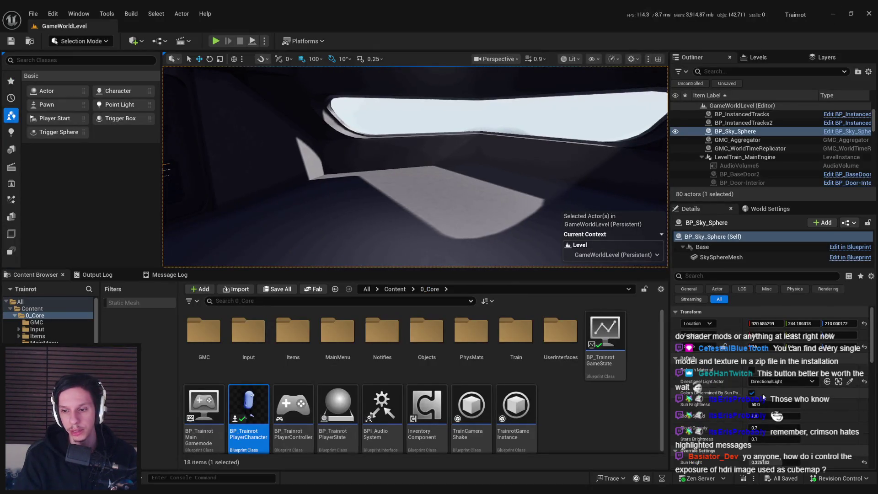
pyautogui.click(746, 157)
pyautogui.click(761, 314)
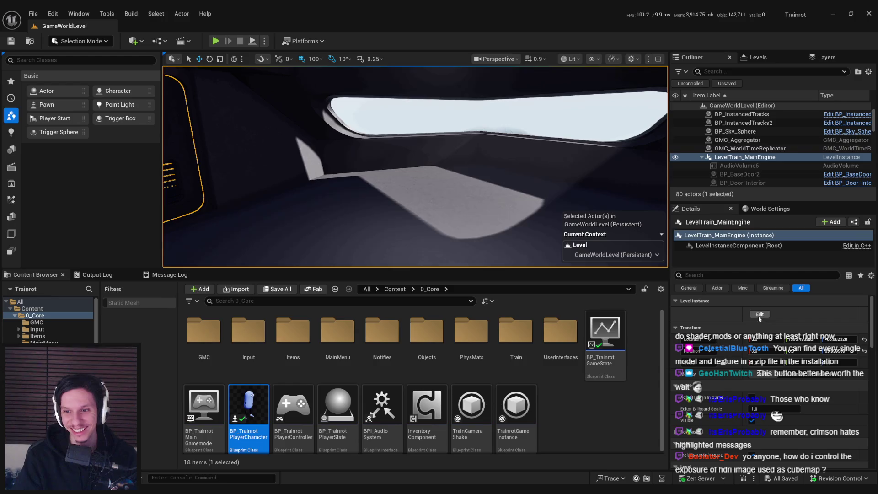
pyautogui.doubleClick(509, 339)
pyautogui.moveTo(471, 332)
pyautogui.mouseDown()
pyautogui.moveTo(435, 189)
pyautogui.moveTo(460, 209)
pyautogui.moveTo(461, 164)
pyautogui.mouseUp()
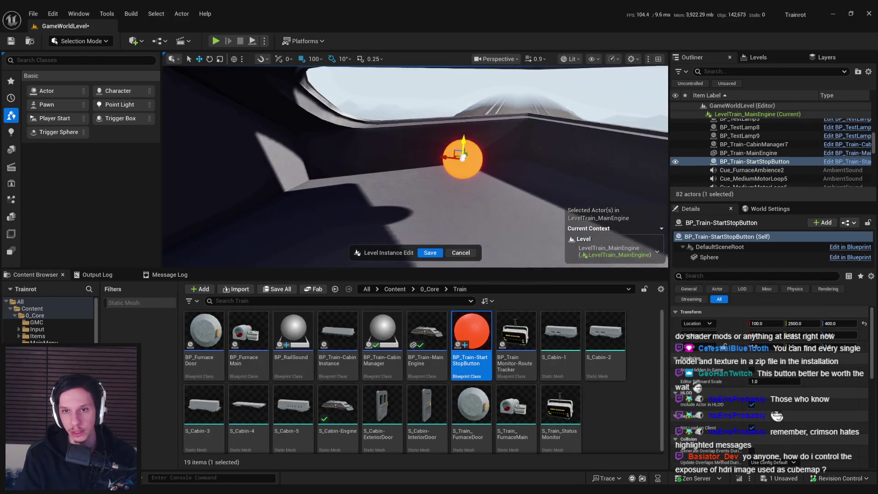
pyautogui.click(303, 59)
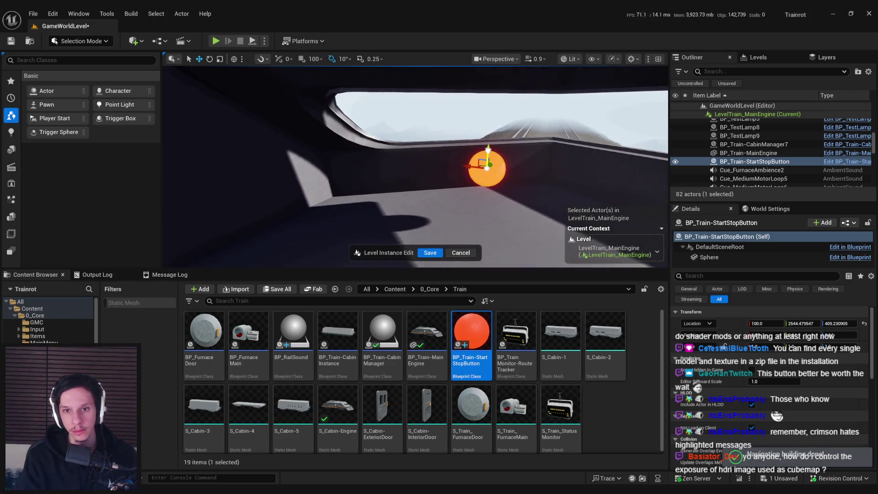
pyautogui.click(437, 254)
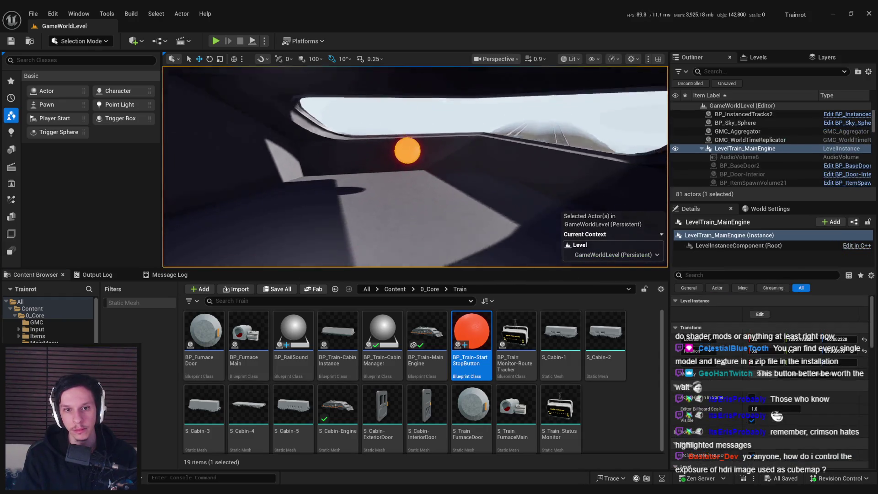
# Step: Playtest the level by walking up to the button, then end play
pyautogui.hotkey('alt', 'p')
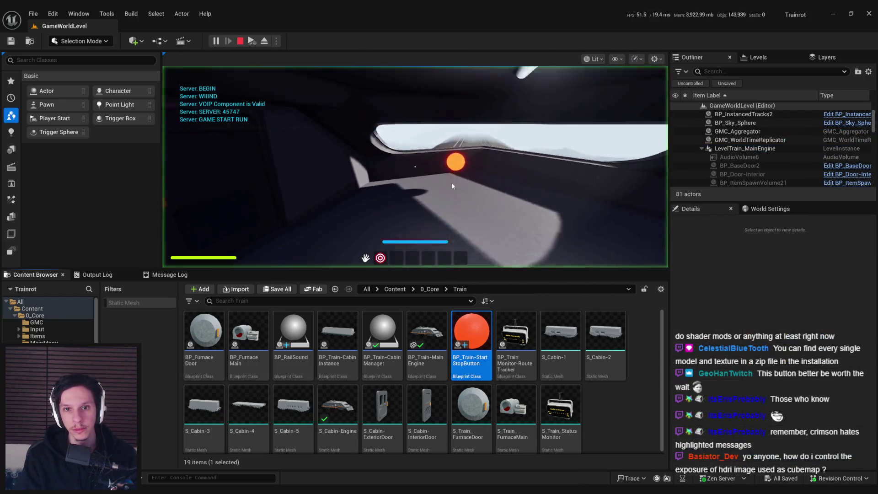
pyautogui.press('w')
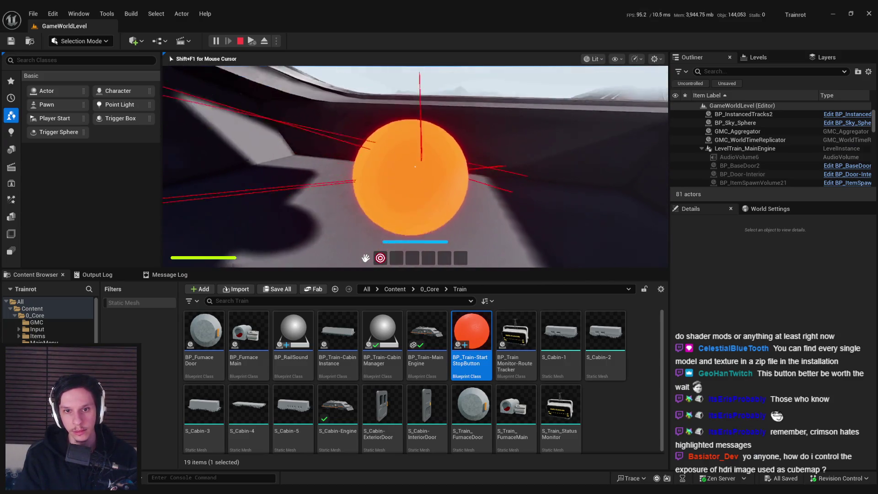
pyautogui.press('Escape')
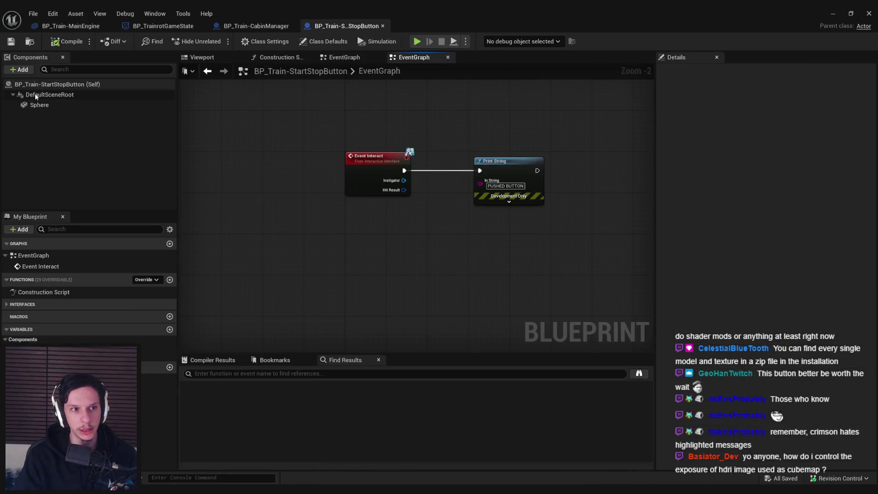
# Step: Set the Sphere's collision to Custom, object type Interactable, blocking all channels, and save
pyautogui.click(39, 105)
pyautogui.moveTo(871, 146); pyautogui.dragTo(872, 261)
pyautogui.click(773, 161)
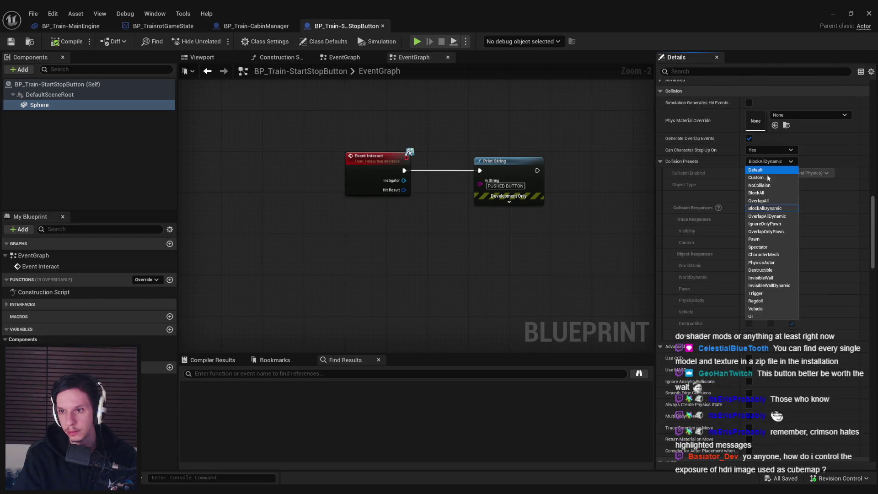
pyautogui.click(762, 178)
pyautogui.click(768, 162)
pyautogui.click(762, 177)
pyautogui.click(760, 185)
pyautogui.click(763, 241)
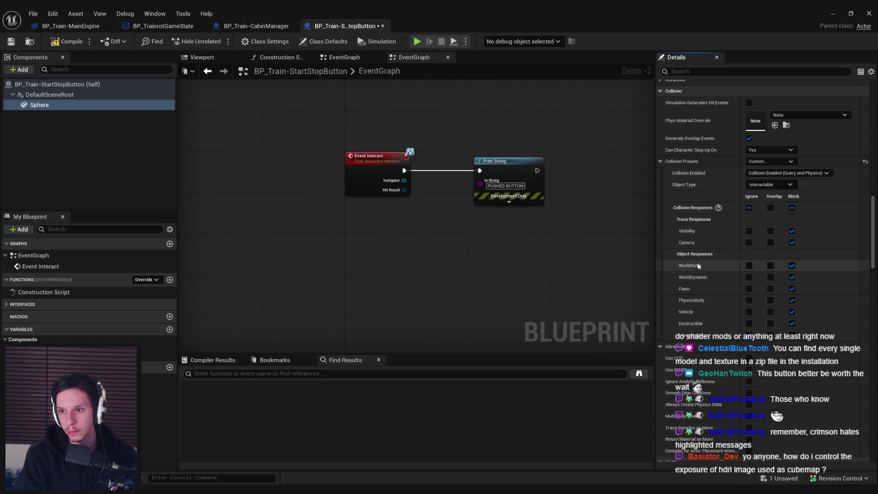
pyautogui.click(792, 335)
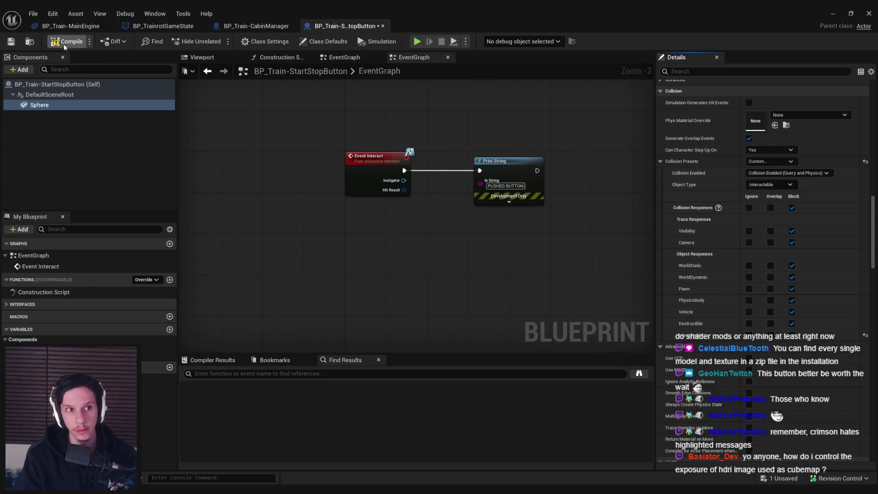
pyautogui.click(10, 42)
pyautogui.click(833, 13)
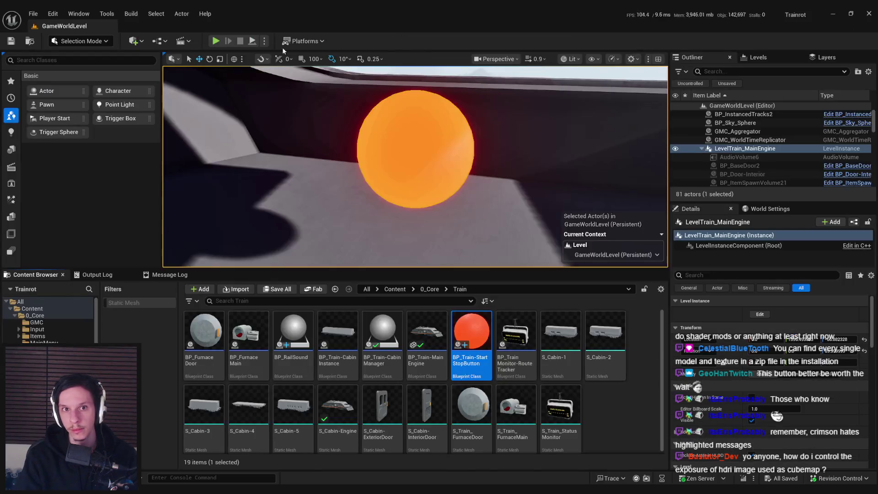
pyautogui.click(215, 41)
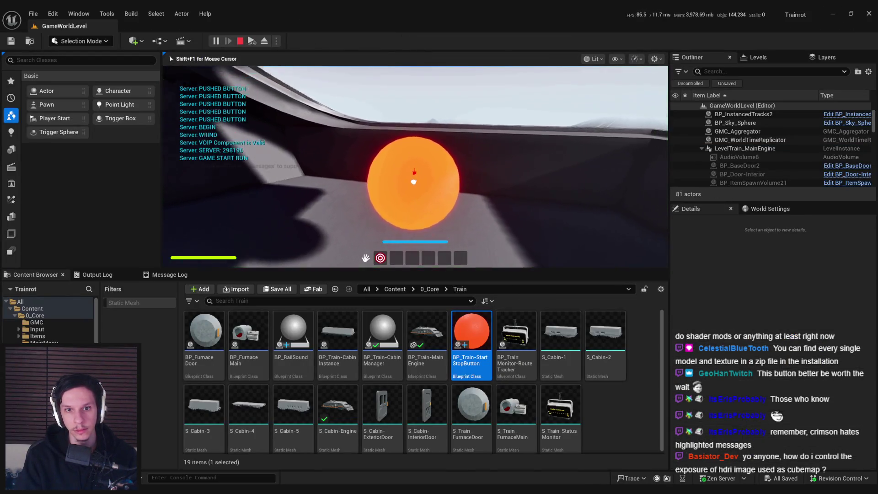
pyautogui.click(415, 167)
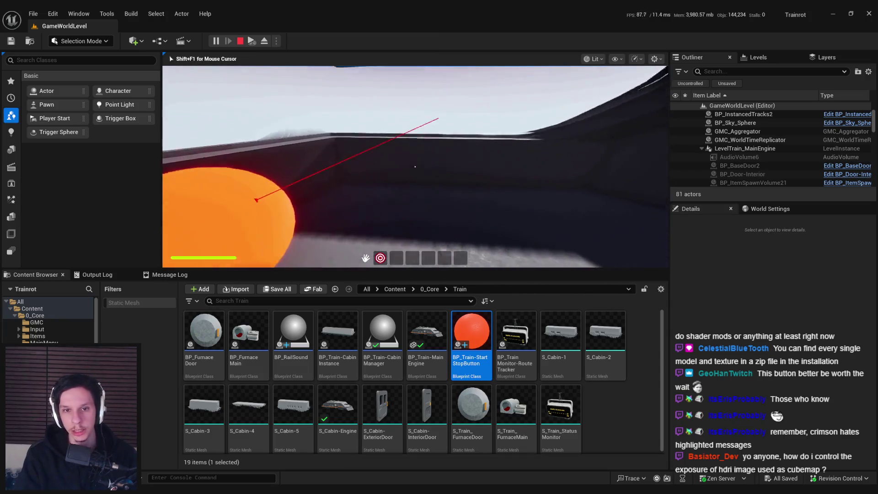
pyautogui.click(415, 166)
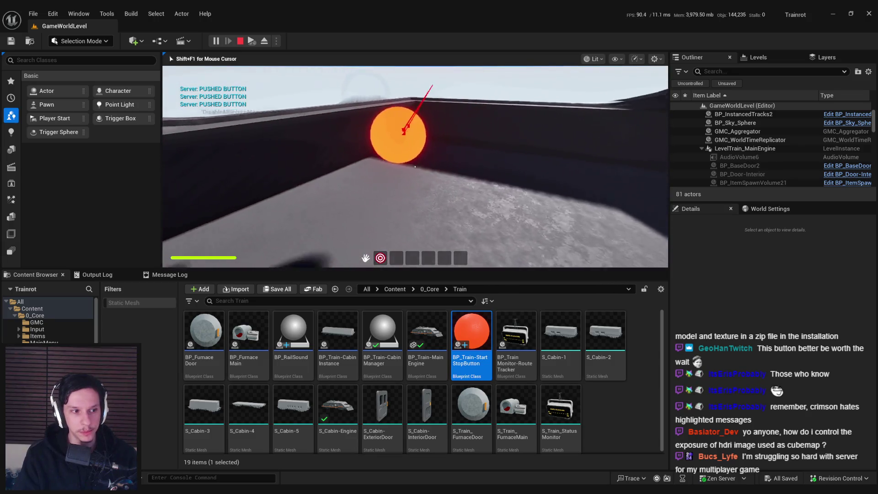
pyautogui.click(415, 167)
pyautogui.click(415, 167)
pyautogui.click(416, 166)
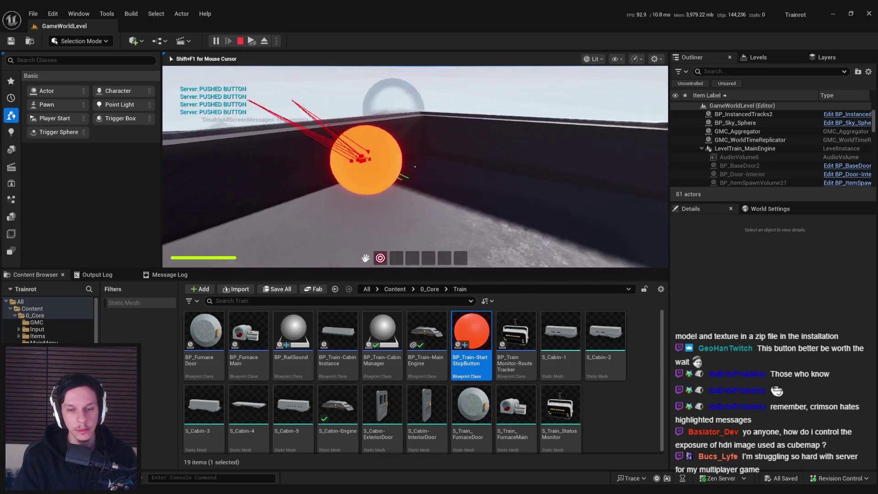
pyautogui.click(415, 167)
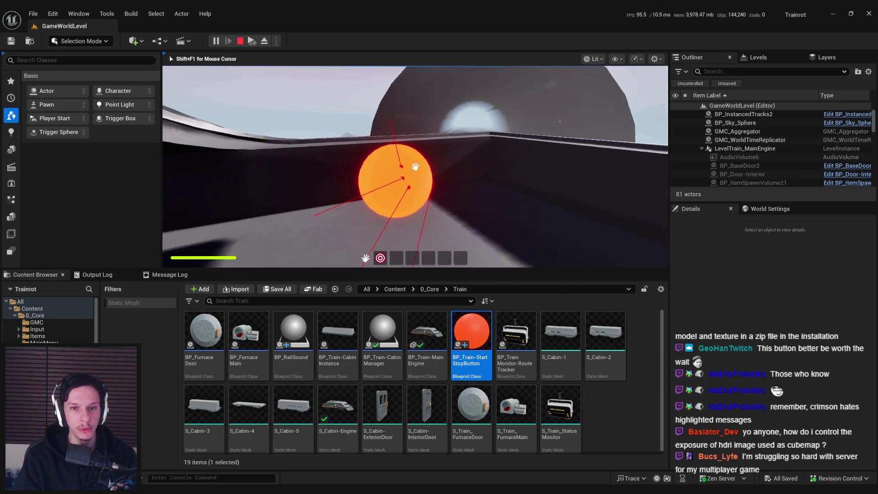
pyautogui.click(429, 173)
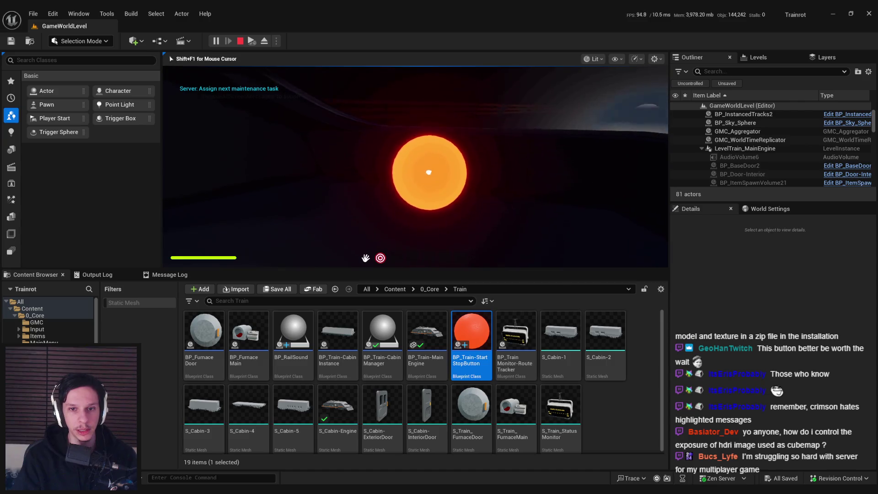
pyautogui.click(429, 169)
pyautogui.click(429, 169)
pyautogui.click(429, 170)
pyautogui.click(430, 170)
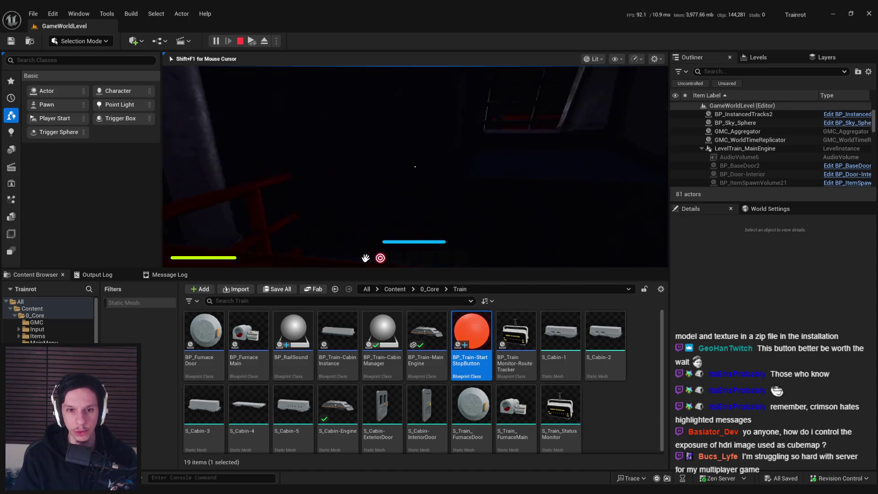
pyautogui.click(415, 166)
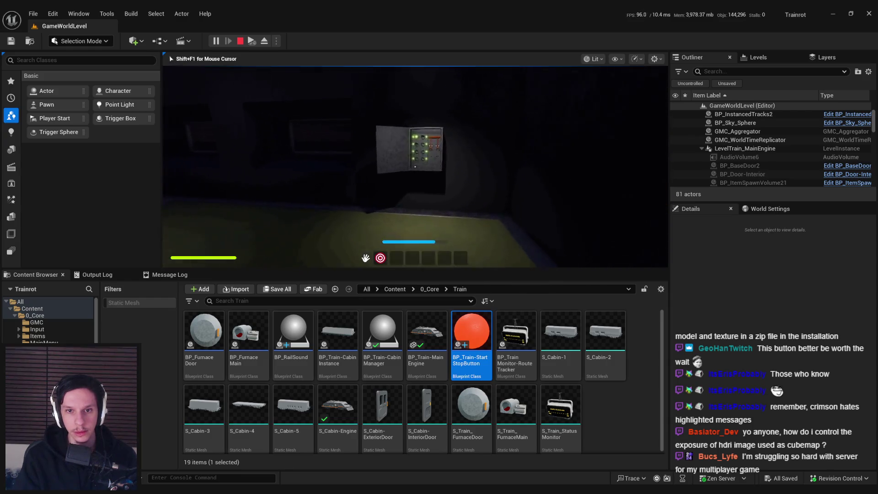
pyautogui.press('w')
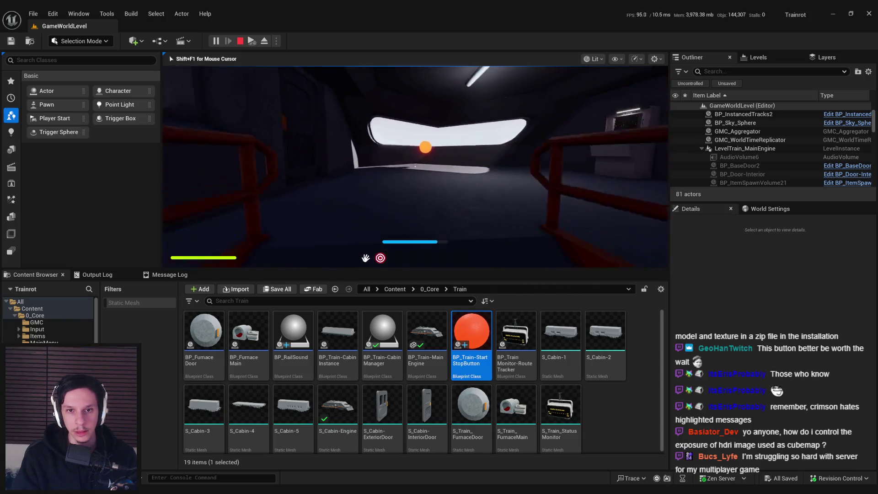
pyautogui.press('w')
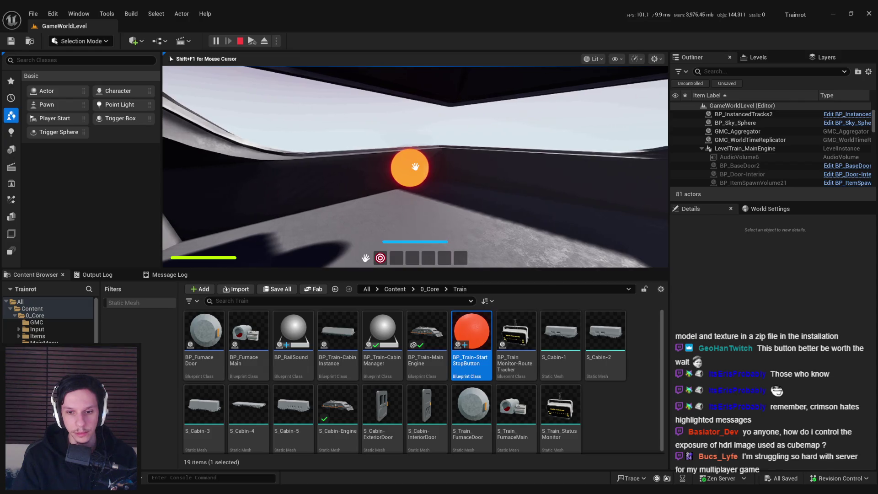
pyautogui.click(415, 167)
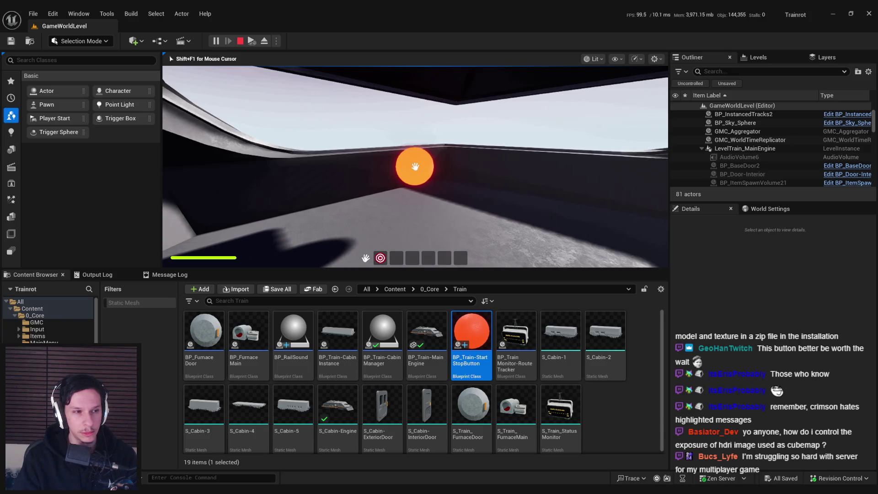
pyautogui.press('Escape')
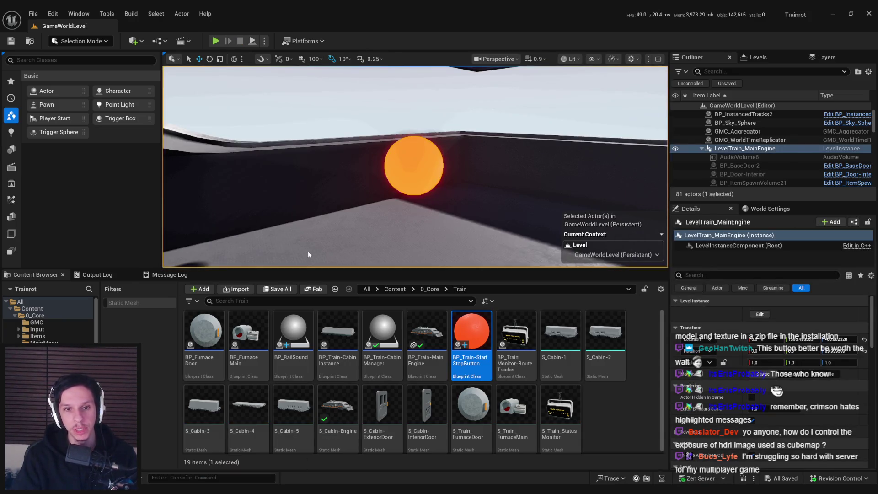
pyautogui.hotkey('alt', 'Tab')
# Step: Follow Print String with a Cast To BP_TrainrotGameState fed by Get Game State, then compile
pyautogui.click(485, 161)
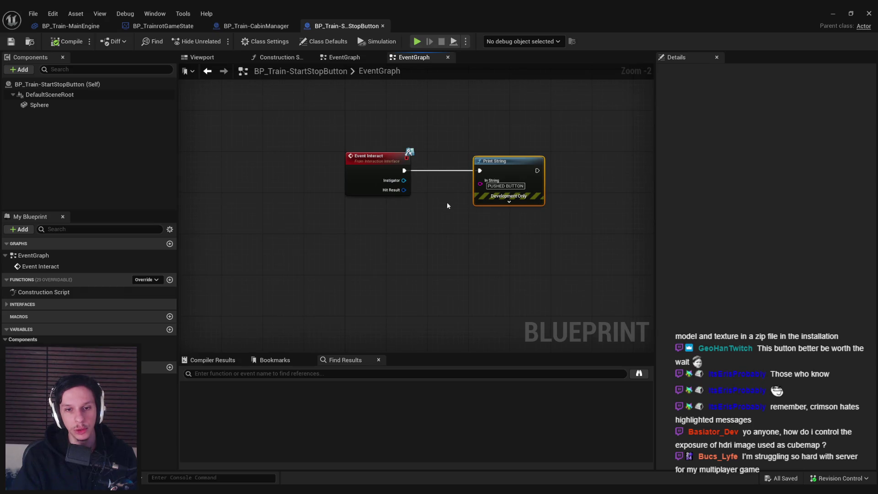
pyautogui.moveTo(415, 173); pyautogui.dragTo(491, 176)
pyautogui.write('cast')
pyautogui.write(' to game state')
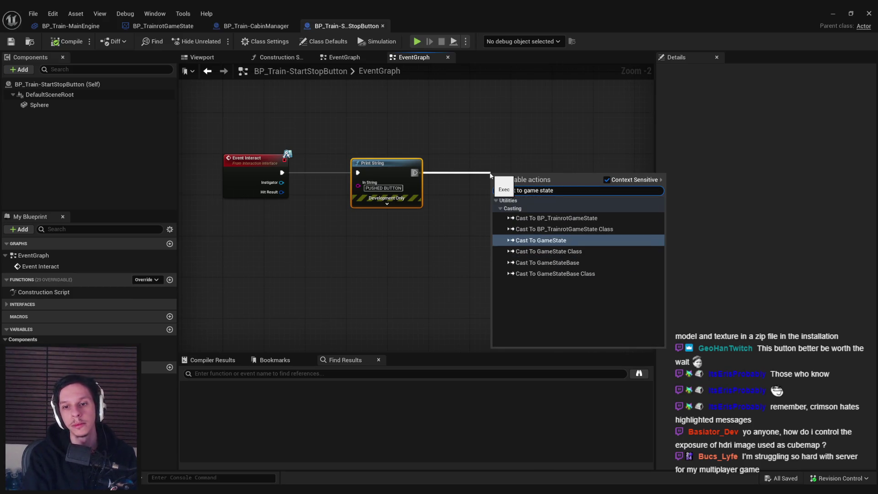
pyautogui.click(549, 218)
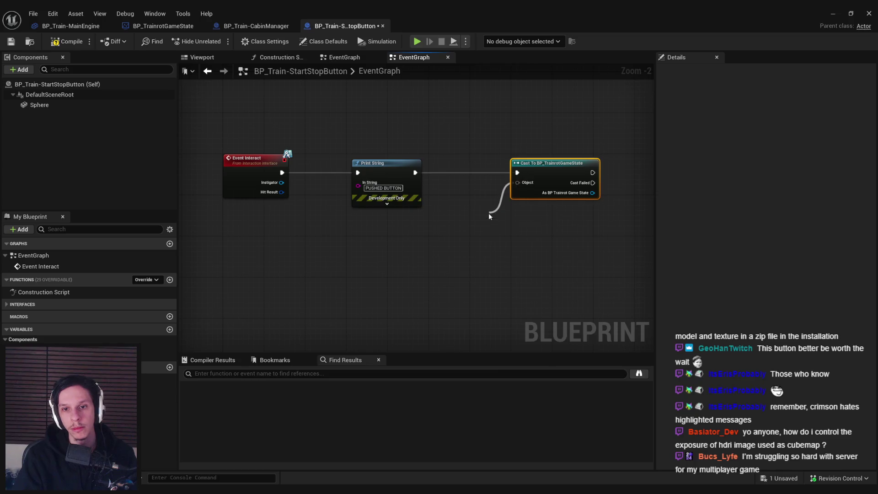
pyautogui.moveTo(489, 216); pyautogui.dragTo(489, 215)
pyautogui.write('game state')
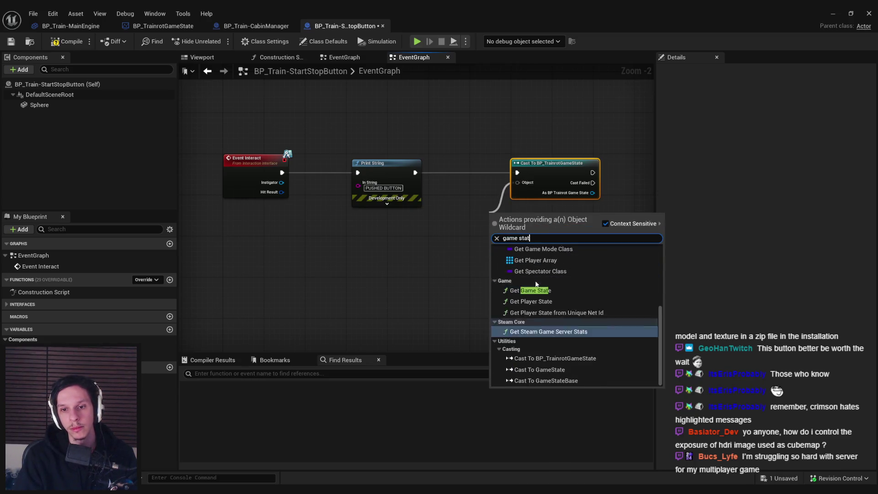
pyautogui.click(526, 308)
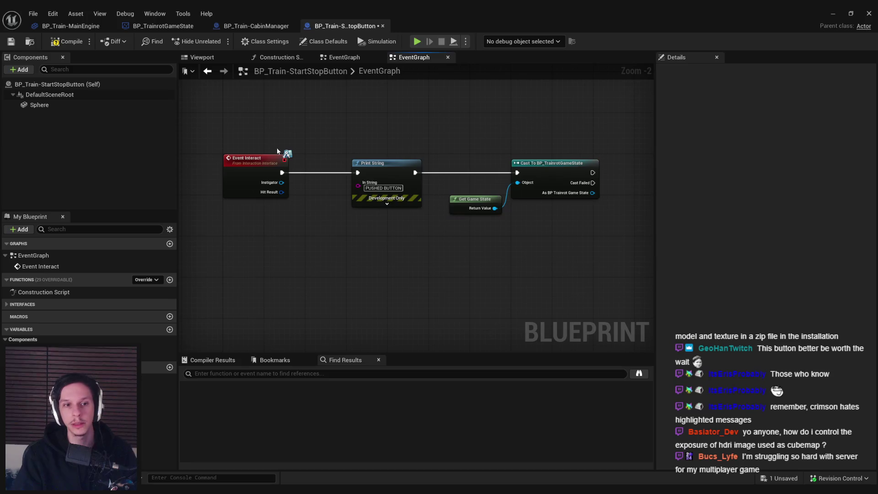
pyautogui.click(67, 41)
pyautogui.click(11, 41)
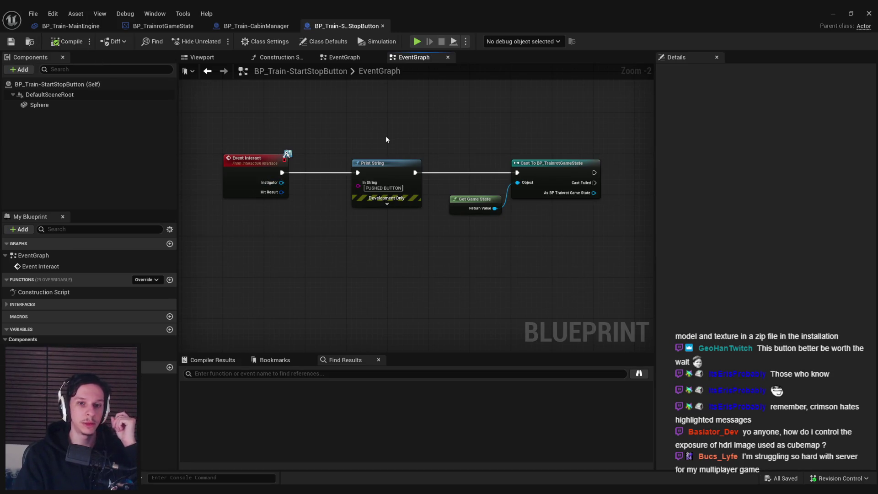
# Step: Rearrange the cast nodes and get Currently at Station from the cast's game state output
pyautogui.moveTo(534, 223); pyautogui.dragTo(376, 133)
pyautogui.moveTo(457, 158)
pyautogui.mouseDown()
pyautogui.moveTo(441, 177)
pyautogui.moveTo(377, 202)
pyautogui.mouseUp()
pyautogui.moveTo(417, 182); pyautogui.dragTo(454, 201)
pyautogui.write('statioo')
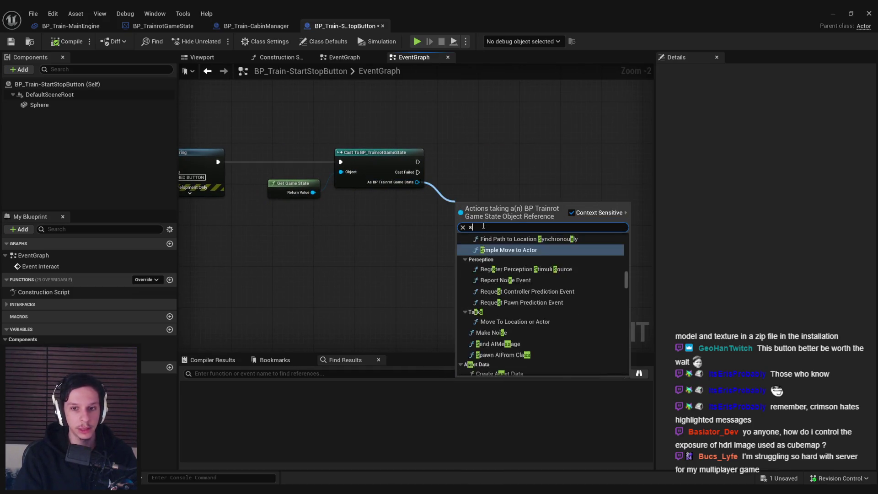
pyautogui.press('BackSpace')
pyautogui.write('n')
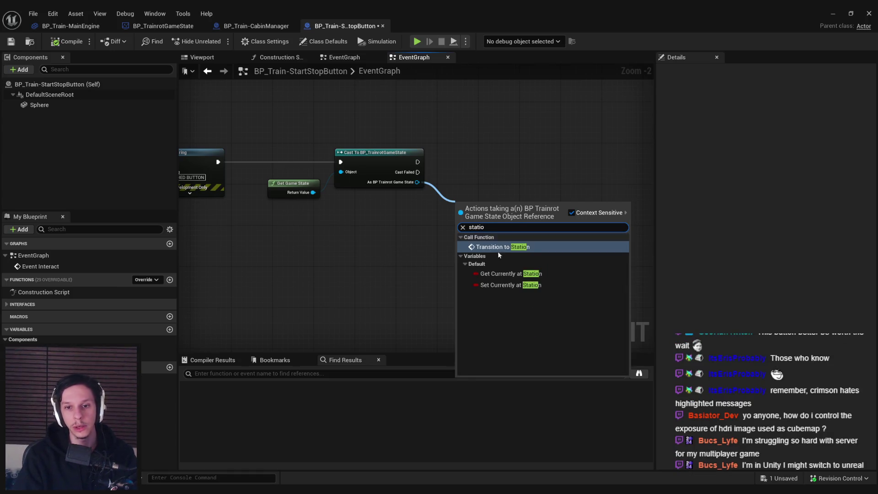
pyautogui.click(500, 271)
# Step: Add a Branch on Currently at Station, tidy the nodes, then compile and save
pyautogui.write('branch')
pyautogui.moveTo(525, 206)
pyautogui.mouseDown()
pyautogui.moveTo(549, 152)
pyautogui.moveTo(421, 164)
pyautogui.mouseUp()
pyautogui.click(592, 219)
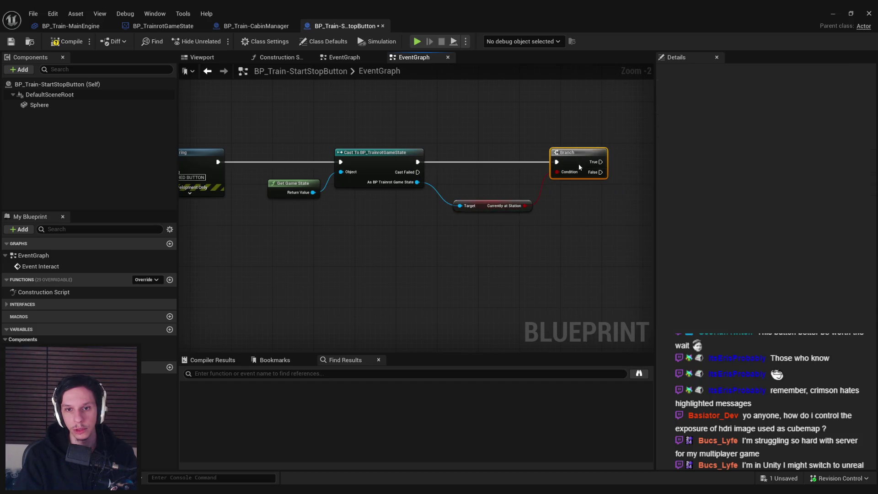
pyautogui.moveTo(485, 205)
pyautogui.mouseDown()
pyautogui.moveTo(475, 186)
pyautogui.moveTo(485, 182)
pyautogui.mouseUp()
pyautogui.click(568, 215)
pyautogui.click(367, 215)
pyautogui.click(66, 41)
pyautogui.hotkey('ctrl', 's')
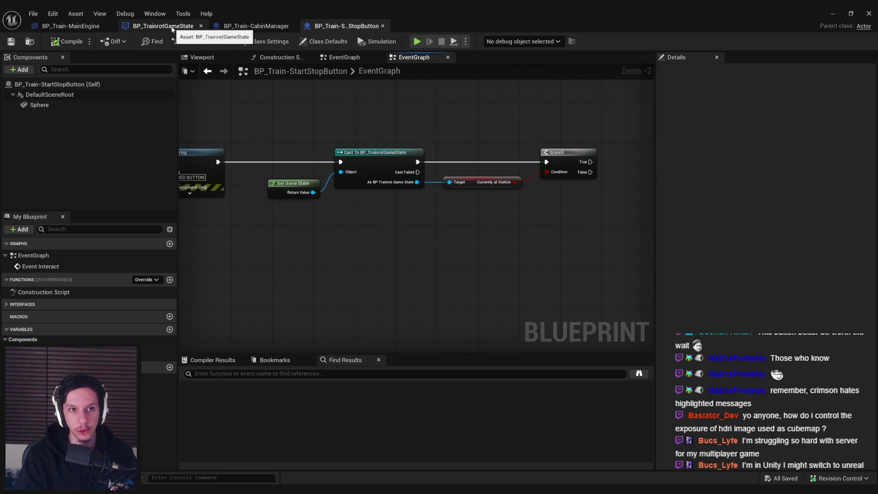
# Step: In BP_TrainrotGameState, select the TransitionToStation network, shift it right, then close back to the level
pyautogui.click(172, 28)
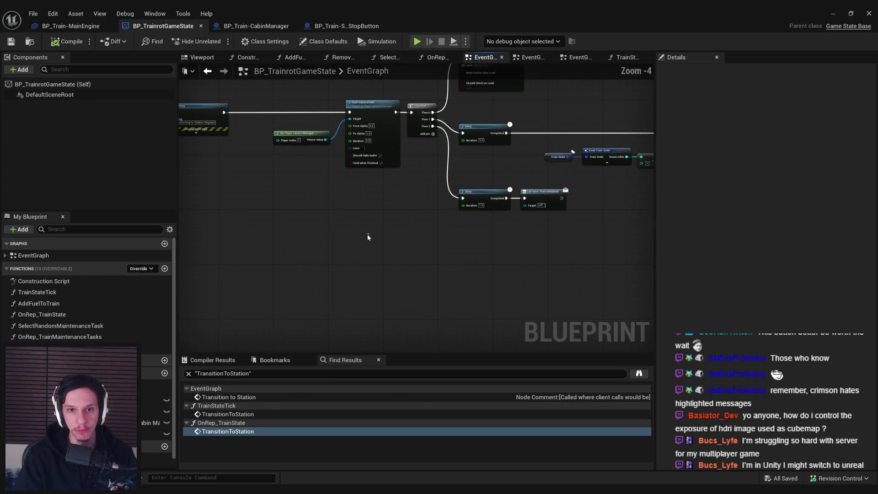
pyautogui.scroll(-10, 327, 139)
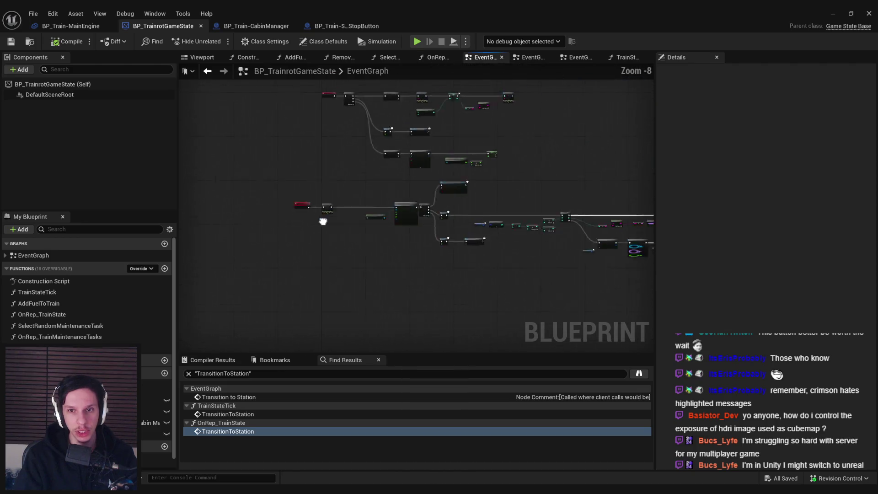
pyautogui.moveTo(232, 133); pyautogui.dragTo(617, 226)
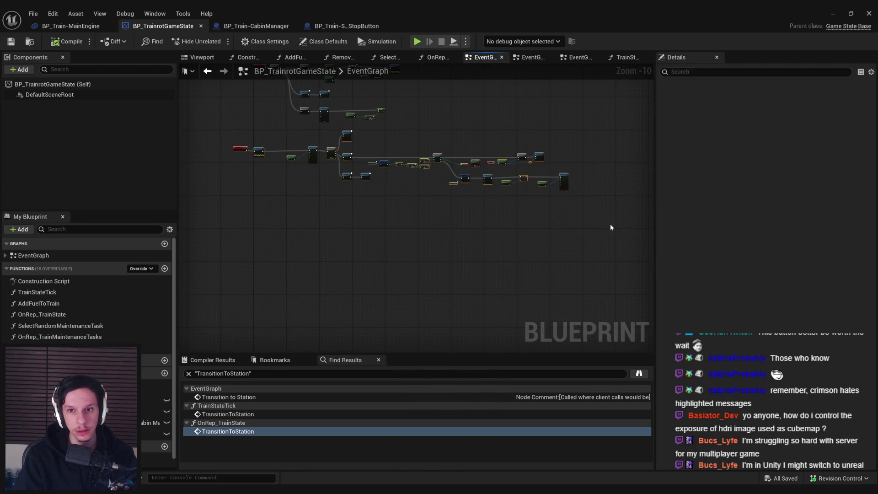
pyautogui.scroll(6, 358, 178)
pyautogui.scroll(1, 359, 179)
pyautogui.moveTo(292, 158); pyautogui.dragTo(391, 158)
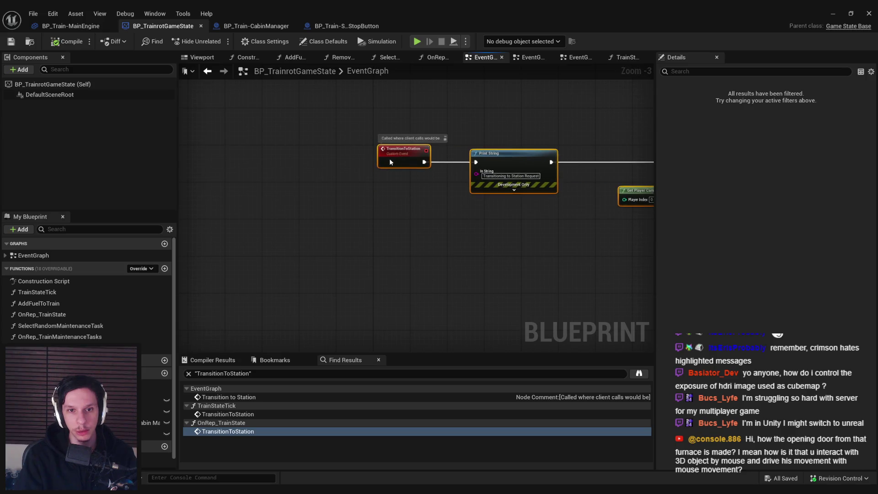
pyautogui.scroll(-3, 369, 210)
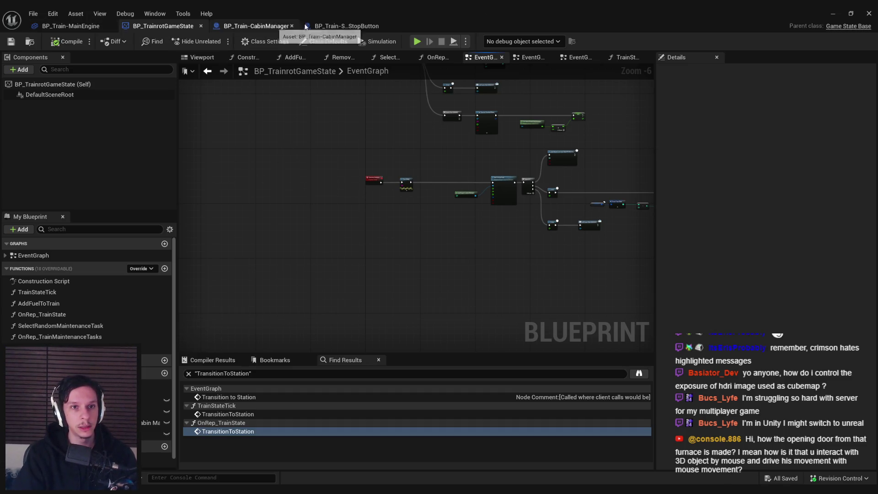
pyautogui.click(833, 13)
pyautogui.press('f')
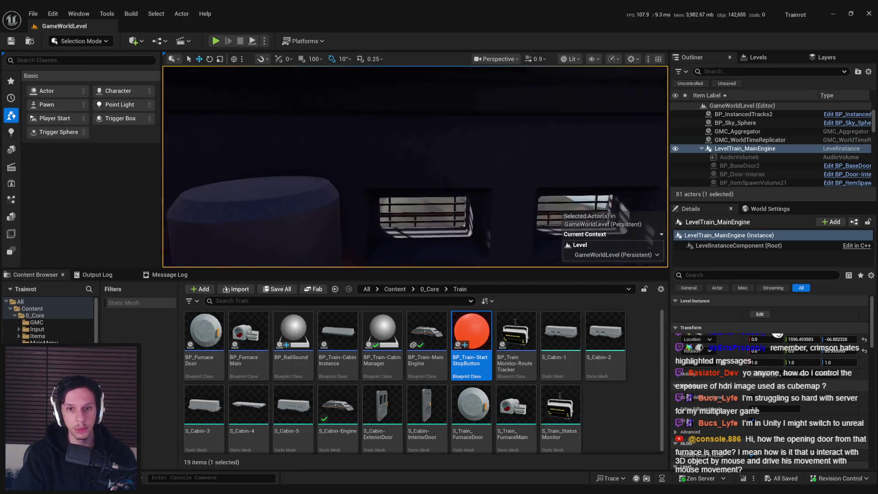
pyautogui.hotkey('alt', 'p')
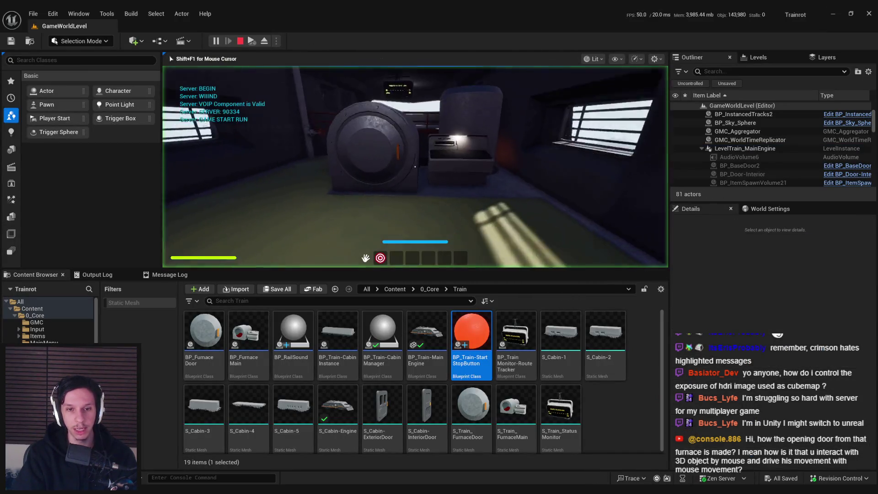
pyautogui.press('w')
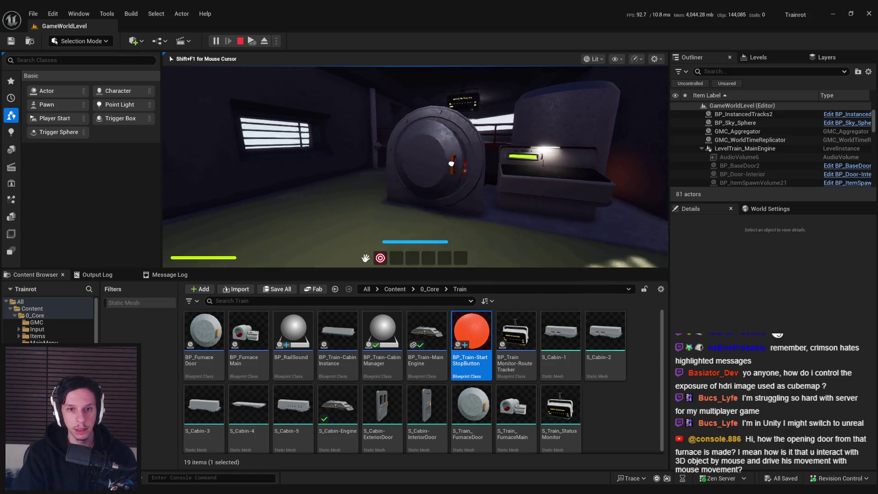
pyautogui.moveTo(302, 172)
pyautogui.mouseDown()
pyautogui.moveTo(384, 155)
pyautogui.moveTo(324, 162)
pyautogui.moveTo(413, 166)
pyautogui.mouseUp()
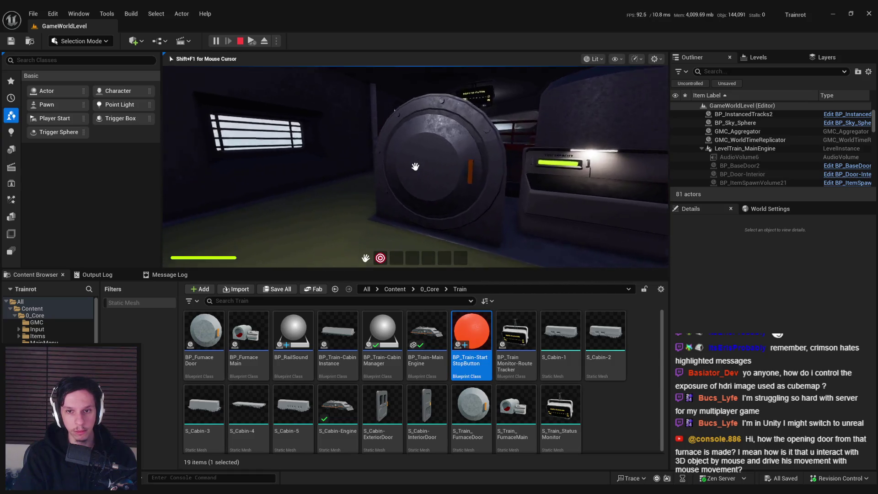
pyautogui.moveTo(416, 167); pyautogui.dragTo(447, 192)
pyautogui.press('s')
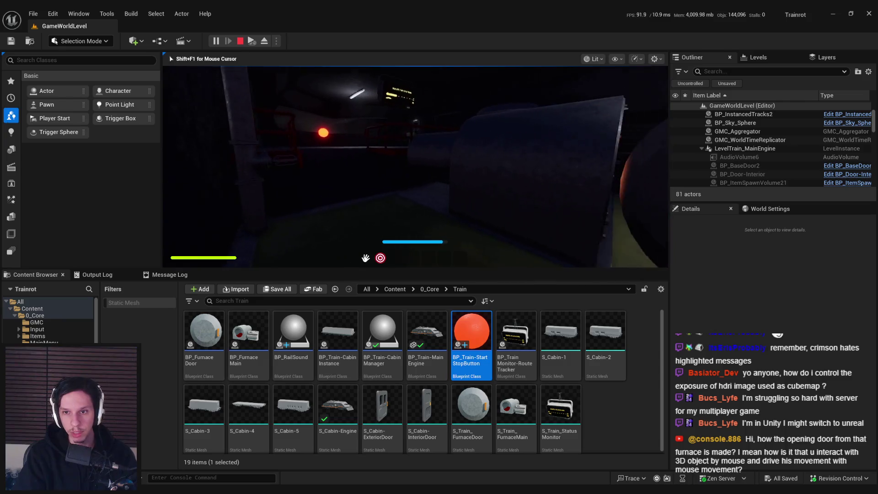
pyautogui.press('a')
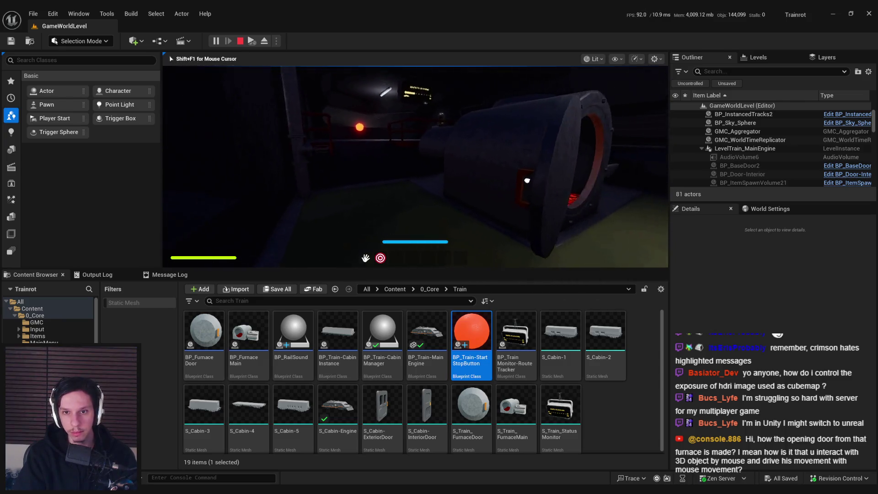
pyautogui.press('a')
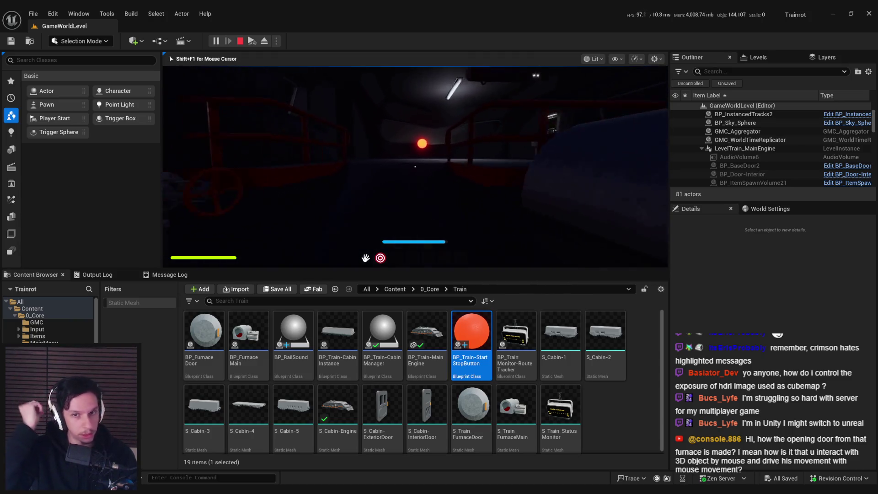
pyautogui.press('Escape')
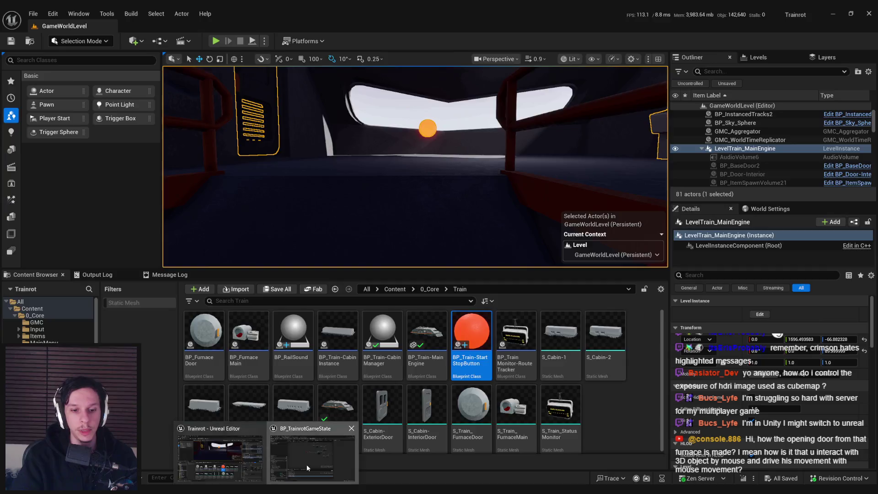
pyautogui.hotkey('alt', 'Tab')
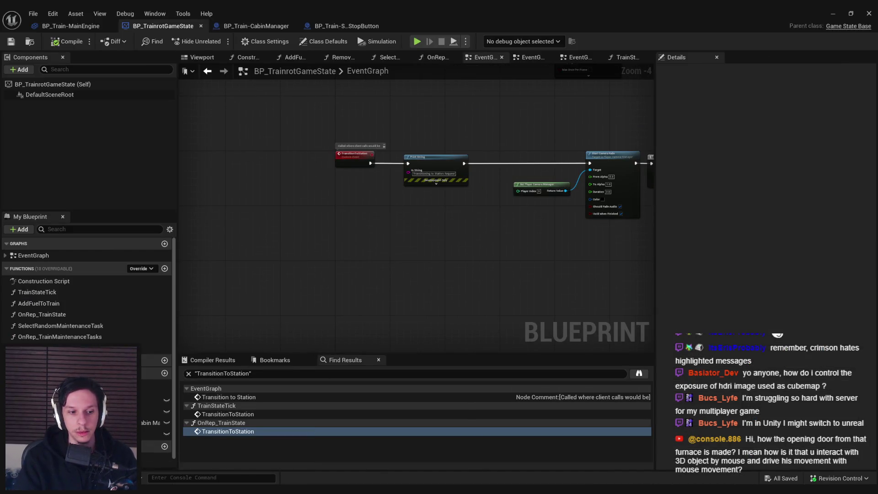
pyautogui.hotkey('alt', 'Tab')
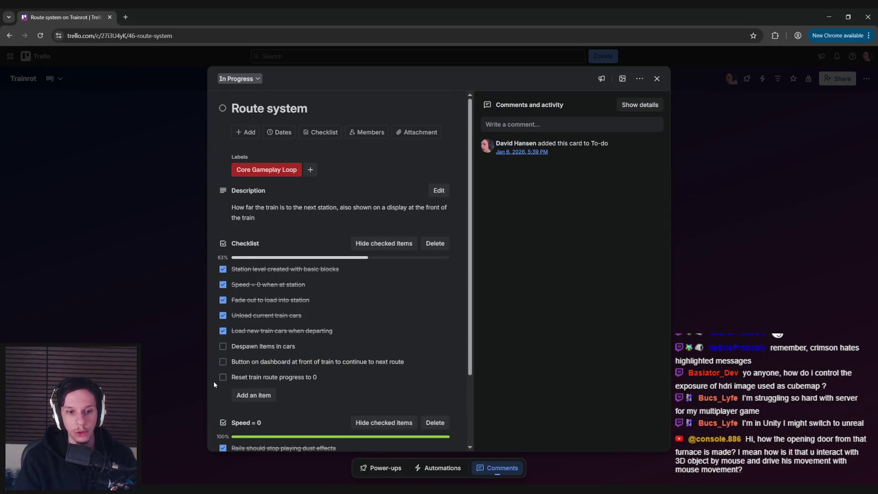
pyautogui.scroll(-3, 215, 382)
pyautogui.scroll(2, 215, 382)
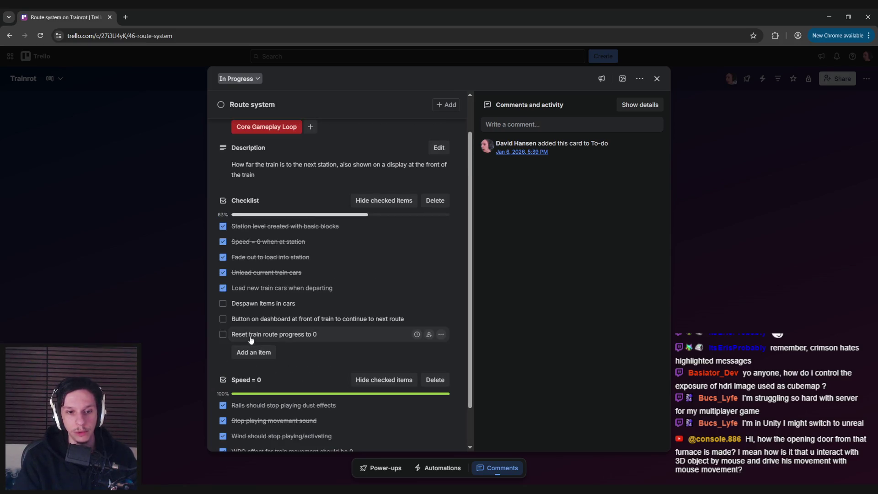
pyautogui.moveTo(265, 491)
pyautogui.click(295, 466)
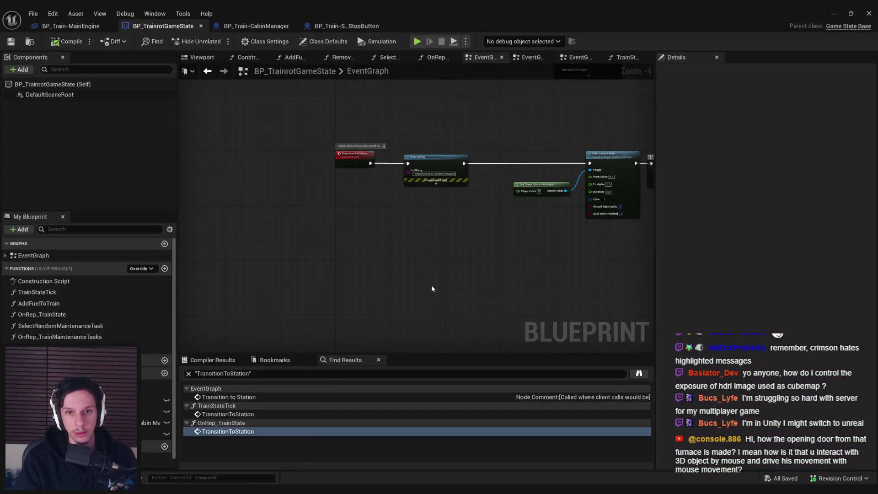
# Step: Open TrainStateTick and inspect its entry, Break Train State, Branch, NOT and Print String nodes
pyautogui.scroll(3, 342, 200)
pyautogui.moveTo(349, 237)
pyautogui.mouseDown()
pyautogui.moveTo(382, 186)
pyautogui.moveTo(331, 237)
pyautogui.mouseUp()
pyautogui.scroll(-2, 364, 125)
pyautogui.doubleClick(88, 291)
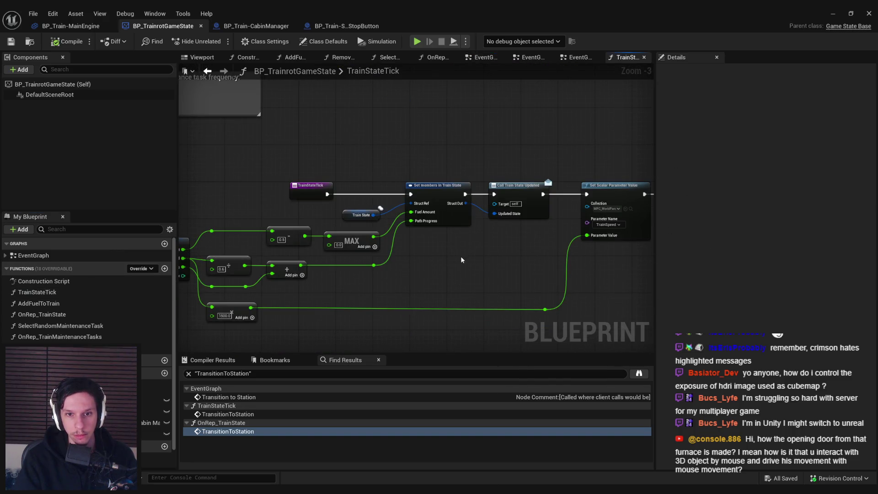
pyautogui.moveTo(461, 261)
pyautogui.mouseDown()
pyautogui.moveTo(186, 249)
pyautogui.moveTo(509, 249)
pyautogui.moveTo(239, 249)
pyautogui.mouseUp()
pyautogui.moveTo(386, 261)
pyautogui.mouseDown()
pyautogui.moveTo(352, 261)
pyautogui.moveTo(777, 254)
pyautogui.mouseUp()
pyautogui.moveTo(209, 247)
pyautogui.mouseDown()
pyautogui.moveTo(374, 246)
pyautogui.moveTo(364, 245)
pyautogui.mouseUp()
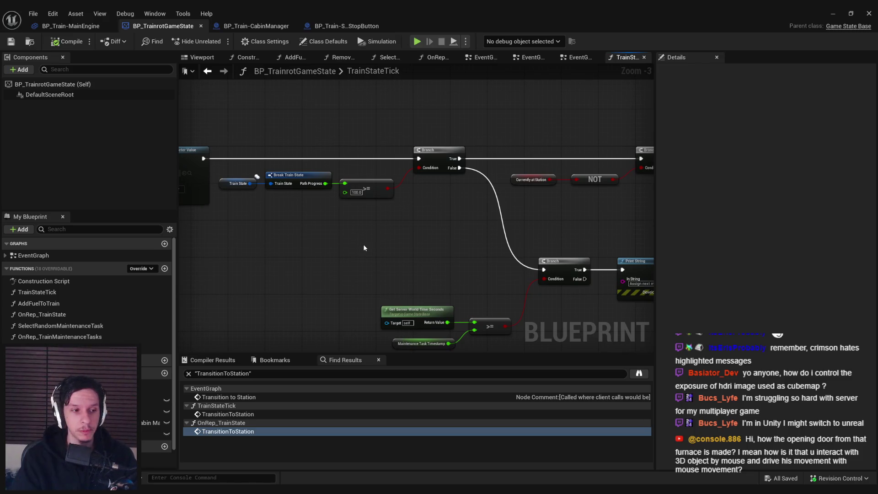
# Step: Review the SET and Select Random nodes, select the Currently at Station setter, then return to the event graph
pyautogui.scroll(-3, 365, 249)
pyautogui.moveTo(290, 247); pyautogui.dragTo(357, 242)
pyautogui.scroll(2, 357, 242)
pyautogui.scroll(2, 358, 246)
pyautogui.moveTo(438, 238); pyautogui.dragTo(348, 224)
pyautogui.scroll(-1, 469, 211)
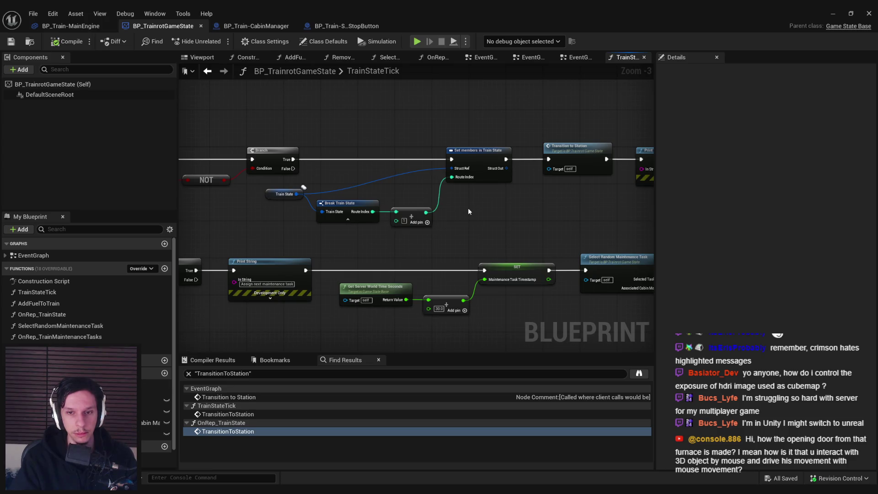
pyautogui.moveTo(462, 232)
pyautogui.mouseDown()
pyautogui.moveTo(429, 204)
pyautogui.moveTo(463, 197)
pyautogui.moveTo(396, 210)
pyautogui.mouseUp()
pyautogui.scroll(-1, 457, 199)
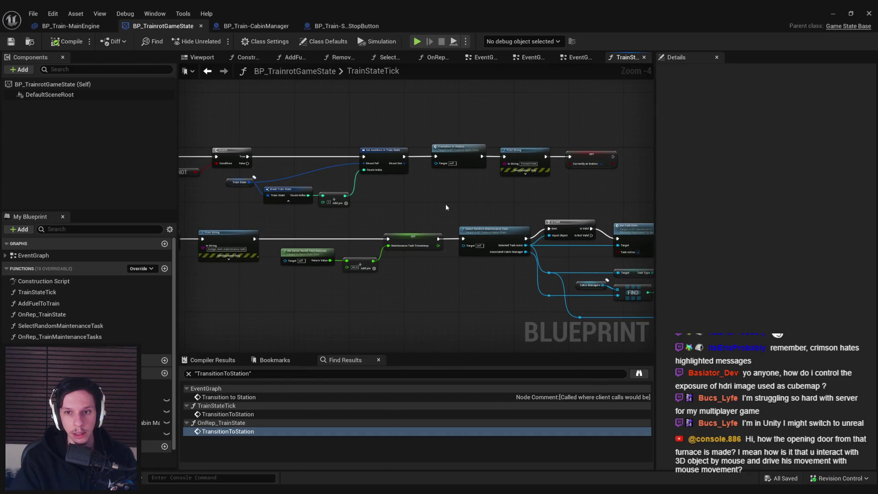
pyautogui.click(589, 159)
pyautogui.scroll(-1, 405, 213)
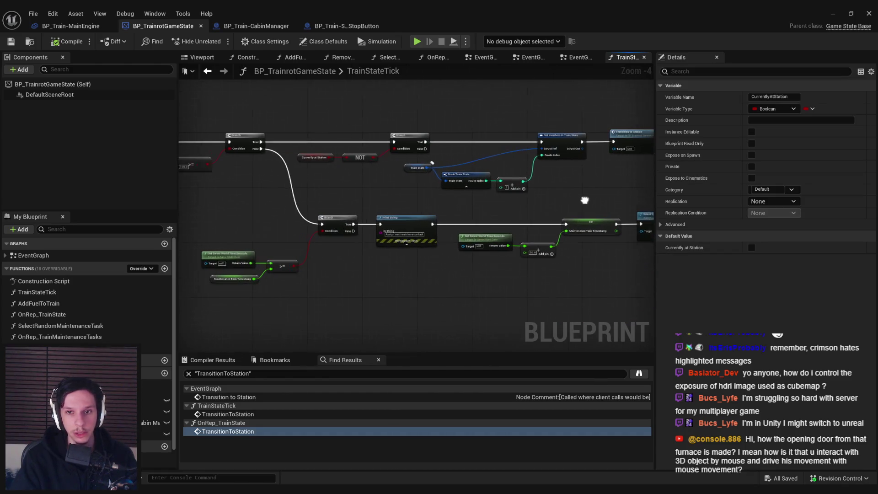
pyautogui.doubleClick(62, 255)
pyautogui.rightClick(339, 286)
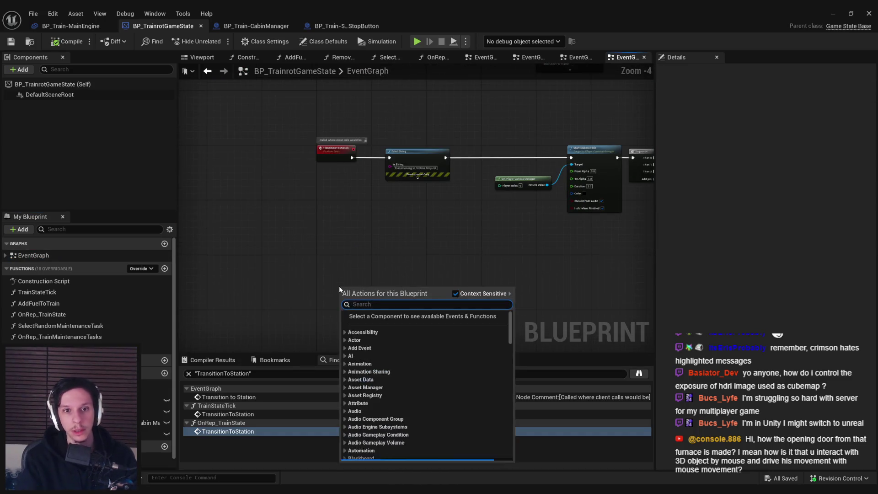
pyautogui.write('custom eve')
pyautogui.press('Return')
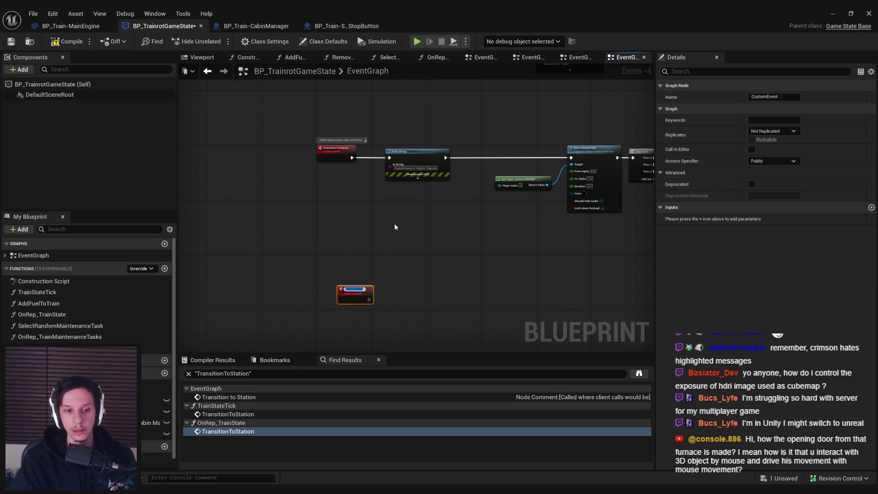
pyautogui.write('StartNe')
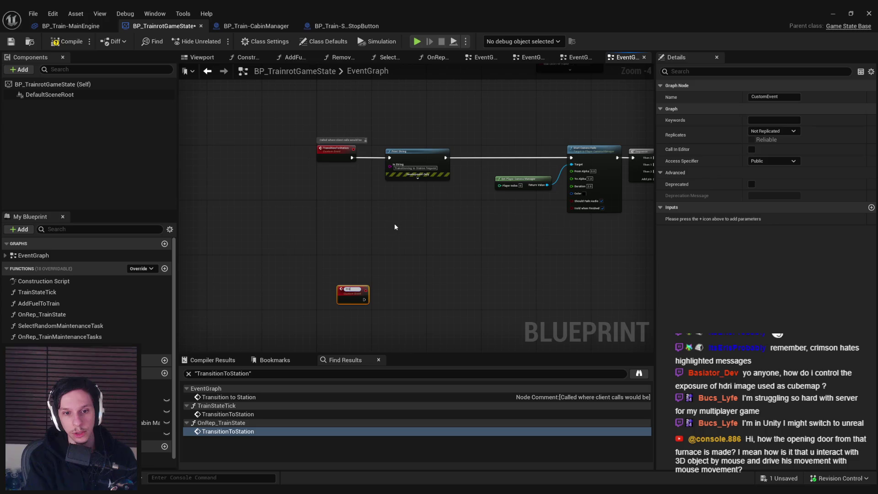
pyautogui.write('xtStation')
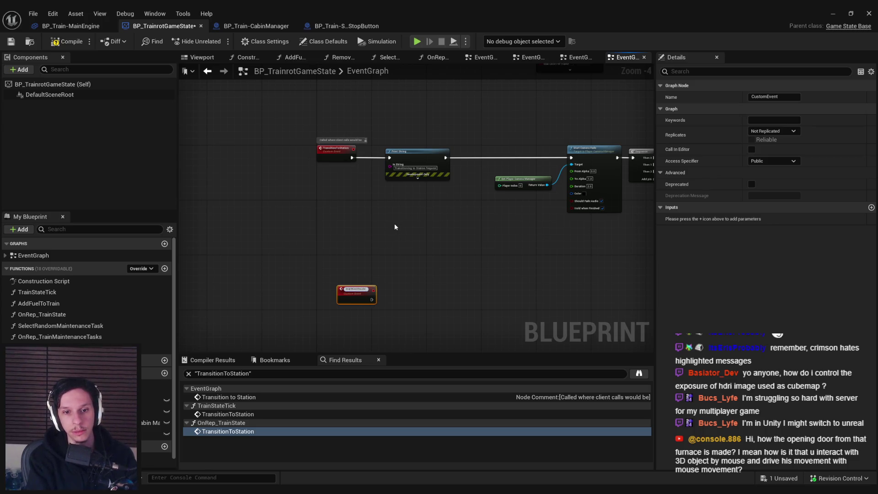
pyautogui.press('Return')
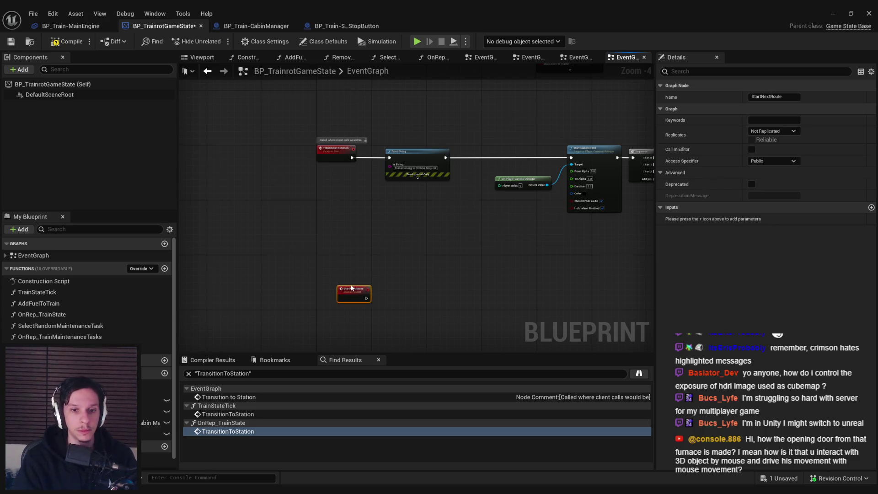
pyautogui.moveTo(349, 293); pyautogui.dragTo(332, 261)
pyautogui.scroll(-1, 330, 259)
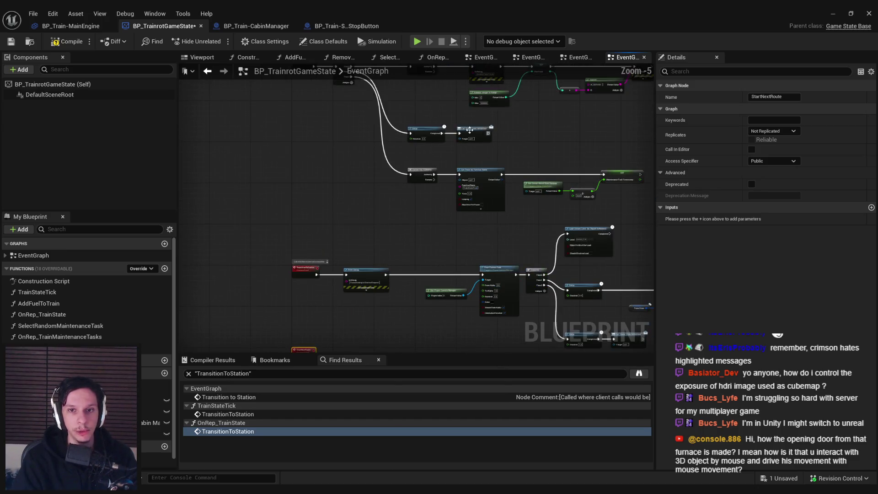
pyautogui.scroll(3, 397, 204)
pyautogui.click(352, 231)
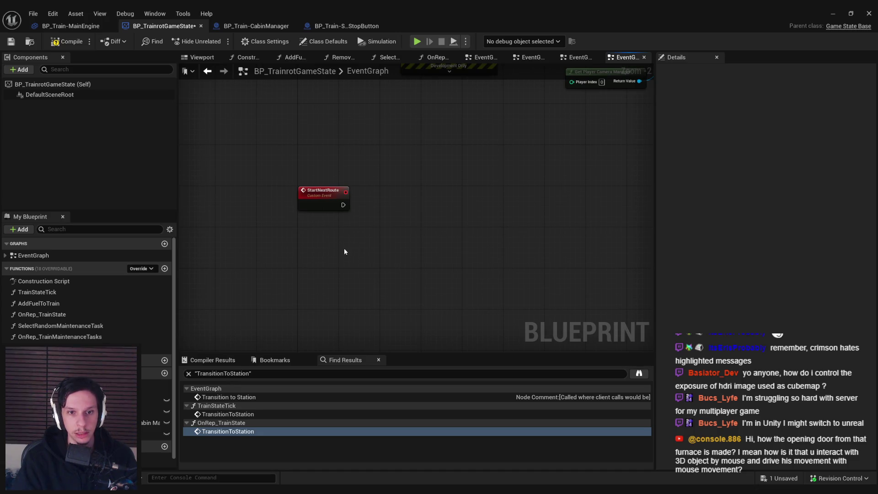
pyautogui.hotkey('ctrl', 'v')
pyautogui.moveTo(369, 247)
pyautogui.mouseDown()
pyautogui.moveTo(388, 199)
pyautogui.moveTo(362, 211)
pyautogui.moveTo(372, 204)
pyautogui.mouseUp()
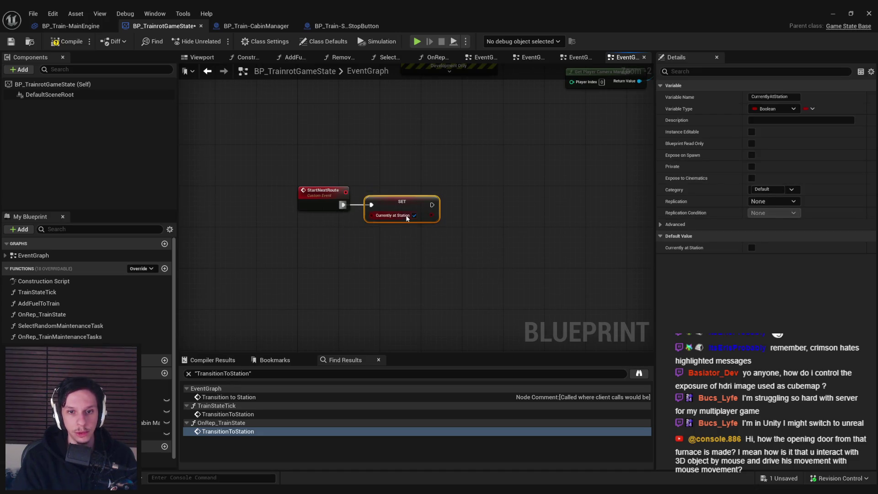
pyautogui.scroll(-2, 407, 218)
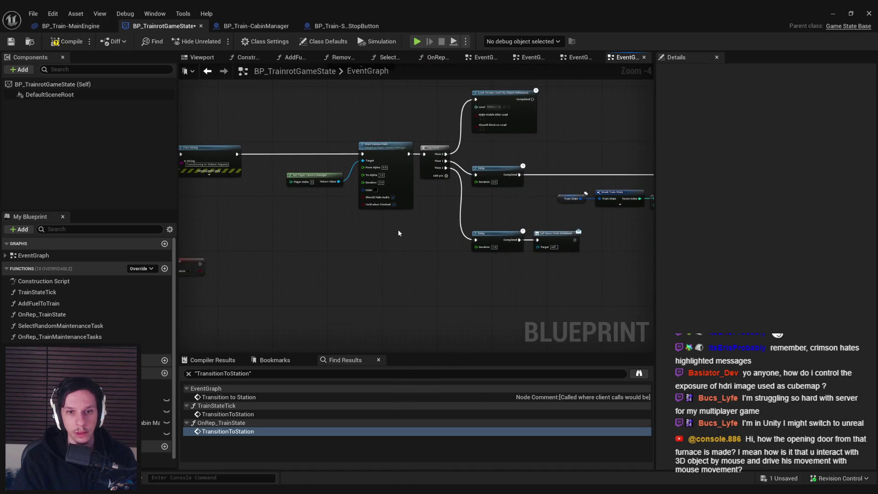
pyautogui.scroll(1, 398, 226)
pyautogui.moveTo(422, 248); pyautogui.dragTo(315, 242)
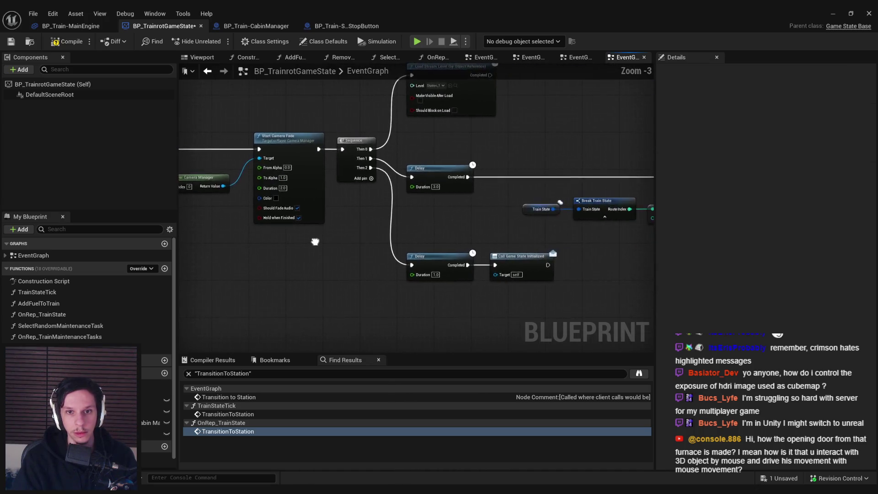
pyautogui.scroll(-4, 315, 241)
pyautogui.moveTo(273, 125); pyautogui.dragTo(251, 126)
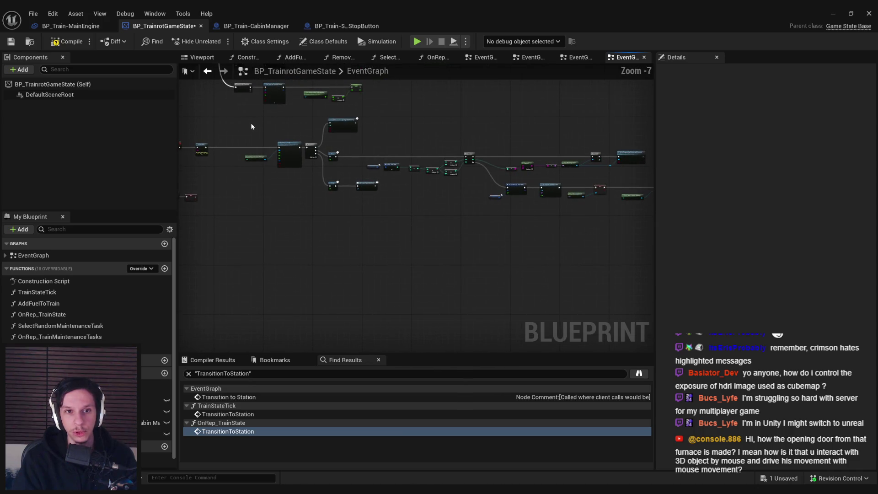
pyautogui.scroll(4, 484, 213)
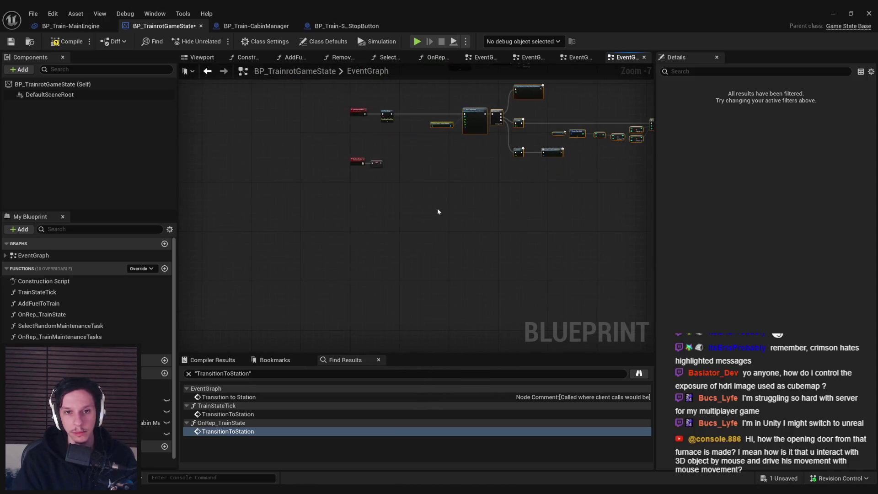
pyautogui.moveTo(366, 165); pyautogui.dragTo(358, 306)
pyautogui.scroll(-2, 351, 309)
pyautogui.moveTo(410, 239); pyautogui.dragTo(347, 141)
pyautogui.rightClick(233, 233)
pyautogui.moveTo(232, 233); pyautogui.dragTo(446, 190)
pyautogui.scroll(4, 375, 186)
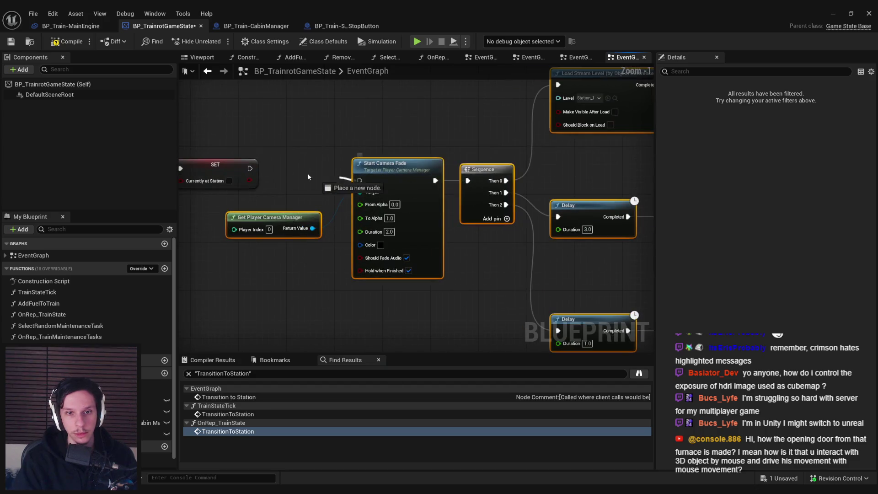
pyautogui.moveTo(372, 159); pyautogui.dragTo(313, 221)
pyautogui.click(467, 162)
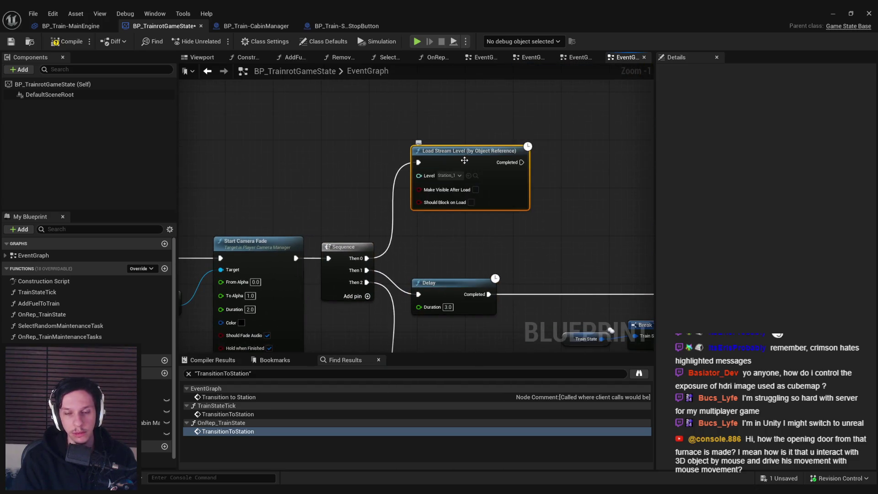
# Step: Add an Unload Stream Level node targeting Station_1, driven by the Sequence's first output
pyautogui.rightClick(417, 234)
pyautogui.write('unload')
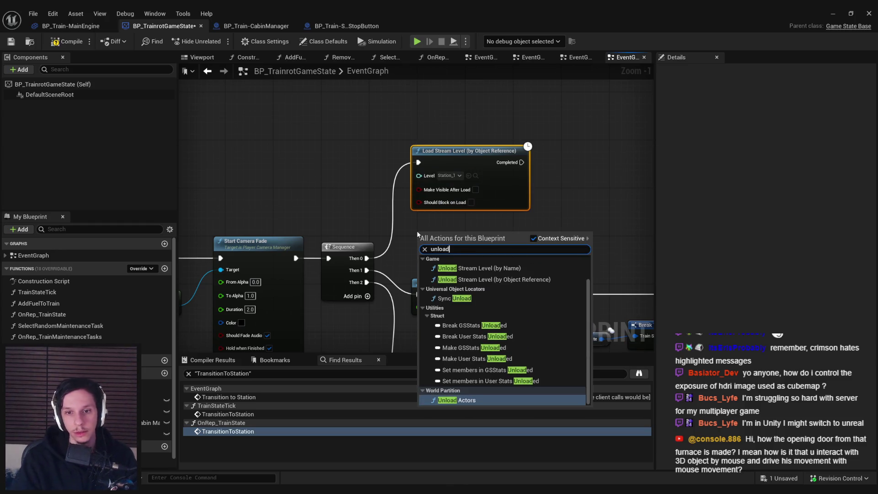
pyautogui.click(476, 280)
pyautogui.click(450, 253)
pyautogui.write('st')
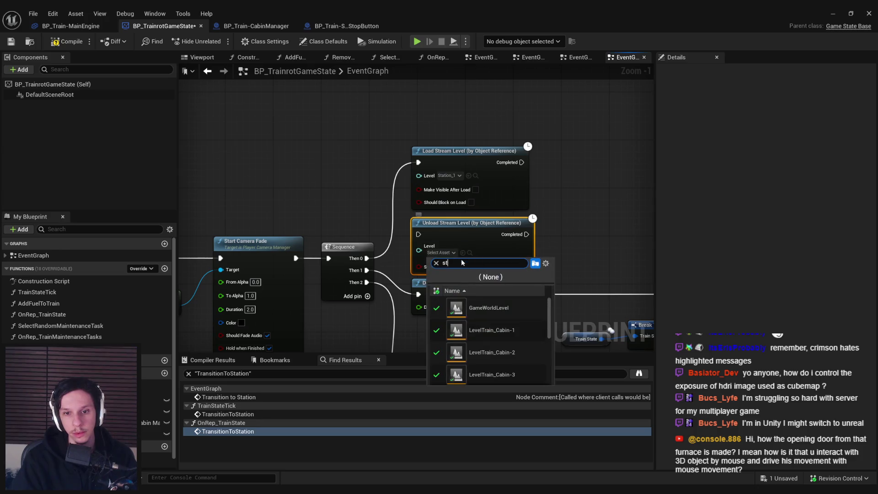
pyautogui.click(476, 311)
pyautogui.moveTo(367, 259)
pyautogui.mouseDown()
pyautogui.moveTo(419, 234)
pyautogui.moveTo(449, 173)
pyautogui.mouseUp()
# Step: Delete the old Load Stream Level node and view the nodes beyond the For Loop
pyautogui.click(464, 163)
pyautogui.press('Delete')
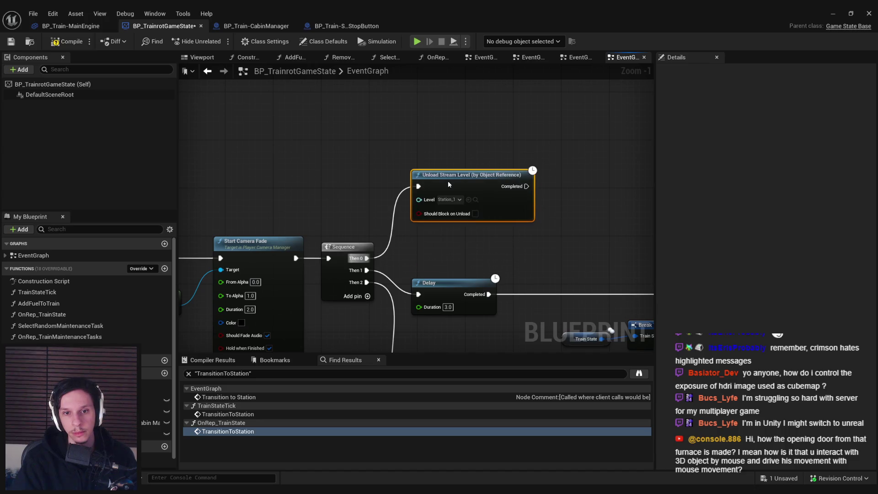
pyautogui.scroll(-2, 449, 174)
pyautogui.scroll(-1, 451, 228)
pyautogui.moveTo(451, 228); pyautogui.dragTo(232, 221)
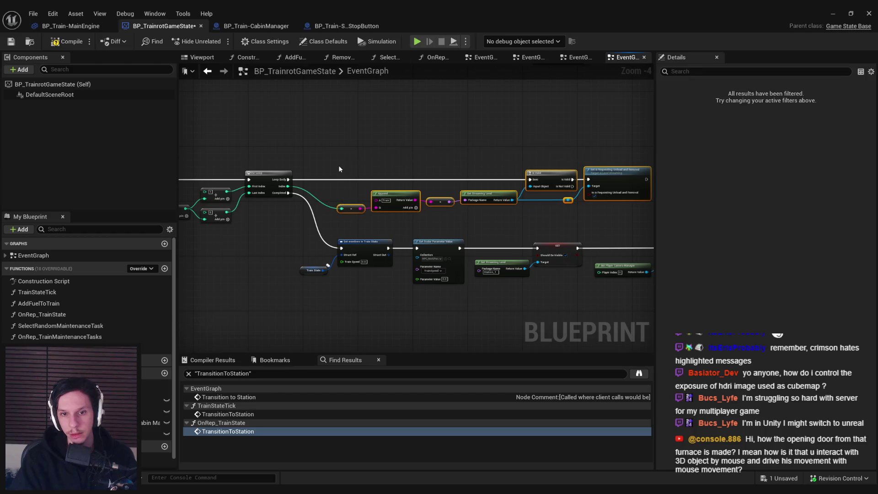
# Step: Delete the For Loop chain and wire the Delay's completion straight into Set members
pyautogui.moveTo(333, 191)
pyautogui.mouseDown()
pyautogui.moveTo(494, 213)
pyautogui.moveTo(243, 161)
pyautogui.moveTo(256, 166)
pyautogui.mouseUp()
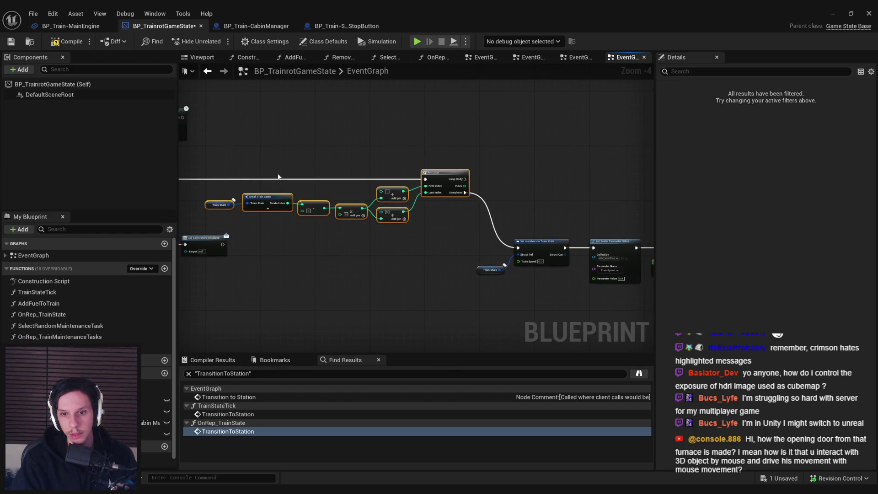
pyautogui.press('Delete')
pyautogui.scroll(3, 548, 260)
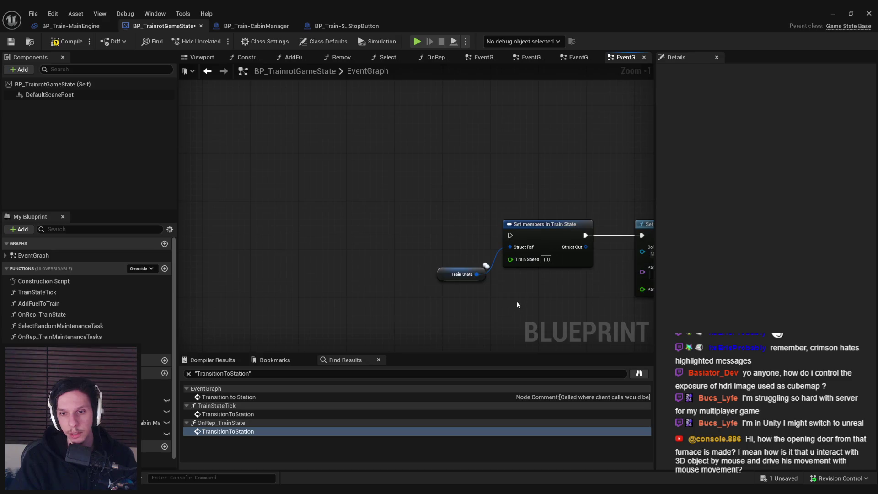
pyautogui.scroll(-7, 509, 308)
pyautogui.moveTo(276, 213); pyautogui.dragTo(529, 297)
pyautogui.scroll(5, 547, 238)
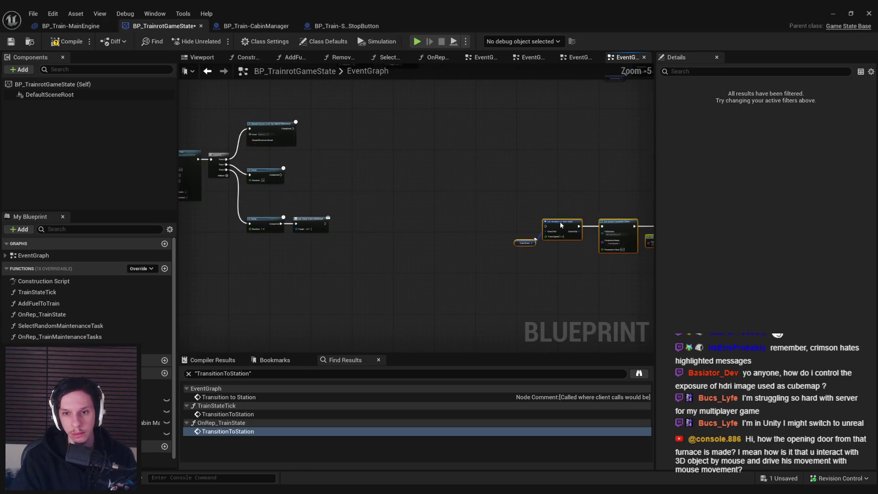
pyautogui.moveTo(374, 173)
pyautogui.mouseDown()
pyautogui.moveTo(261, 198)
pyautogui.moveTo(231, 186)
pyautogui.mouseUp()
pyautogui.moveTo(446, 175); pyautogui.dragTo(371, 189)
pyautogui.moveTo(367, 312); pyautogui.dragTo(500, 292)
pyautogui.click(423, 246)
# Step: Remove the Sequence's extra output and delete the Set Scalar Parameter Value node
pyautogui.rightClick(264, 161)
pyautogui.click(297, 197)
pyautogui.moveTo(467, 241); pyautogui.dragTo(358, 222)
pyautogui.scroll(3, 359, 222)
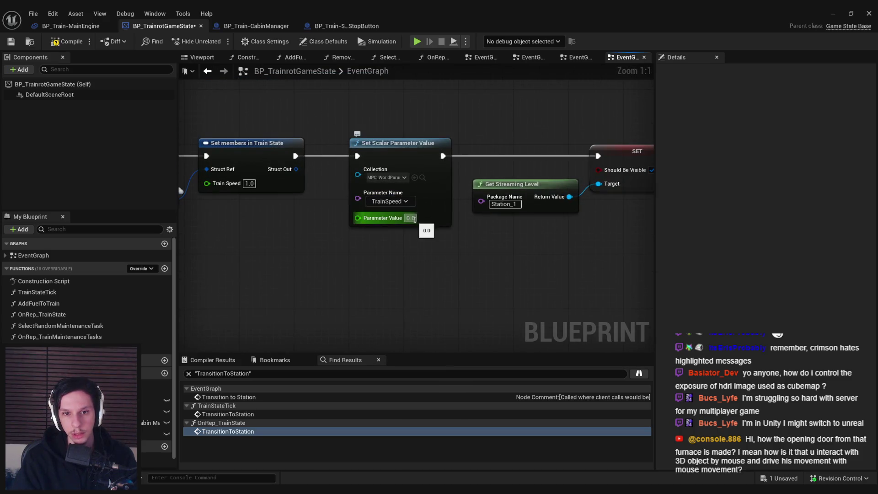
pyautogui.click(398, 142)
pyautogui.press('Delete')
# Step: Delete Get Streaming Level and its SET node, linking Set members to the second Start Camera Fade
pyautogui.moveTo(296, 156)
pyautogui.mouseDown()
pyautogui.moveTo(615, 158)
pyautogui.moveTo(599, 157)
pyautogui.mouseUp()
pyautogui.moveTo(635, 179); pyautogui.dragTo(387, 175)
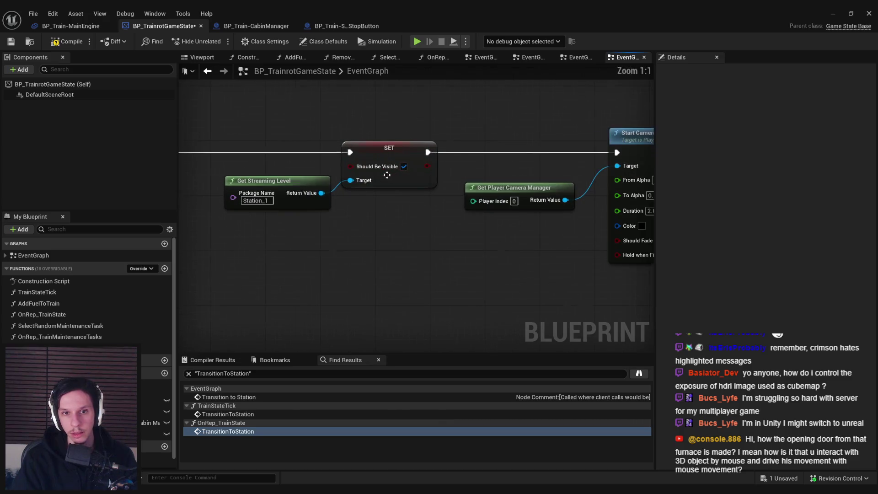
pyautogui.scroll(-3, 358, 227)
pyautogui.moveTo(450, 225)
pyautogui.mouseDown()
pyautogui.moveTo(254, 149)
pyautogui.moveTo(301, 160)
pyautogui.mouseUp()
pyautogui.press('Delete')
pyautogui.scroll(-1, 328, 156)
pyautogui.moveTo(493, 162); pyautogui.dragTo(209, 162)
pyautogui.moveTo(570, 178); pyautogui.dragTo(389, 179)
pyautogui.click(345, 162)
# Step: Compile the blueprint and check the Sequence, unload and Set members nodes
pyautogui.click(66, 45)
pyautogui.moveTo(224, 169)
pyautogui.mouseDown()
pyautogui.moveTo(407, 167)
pyautogui.moveTo(294, 158)
pyautogui.moveTo(726, 165)
pyautogui.moveTo(508, 156)
pyautogui.moveTo(618, 155)
pyautogui.mouseUp()
pyautogui.scroll(1, 408, 167)
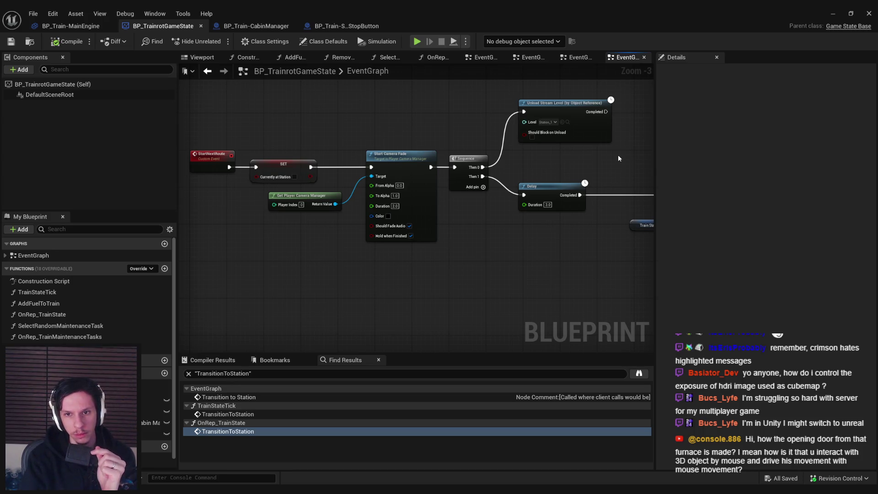
pyautogui.moveTo(618, 158); pyautogui.dragTo(354, 182)
# Step: Expose Path Progress on Set members in Train State and move that pair left
pyautogui.click(436, 210)
pyautogui.scroll(3, 436, 210)
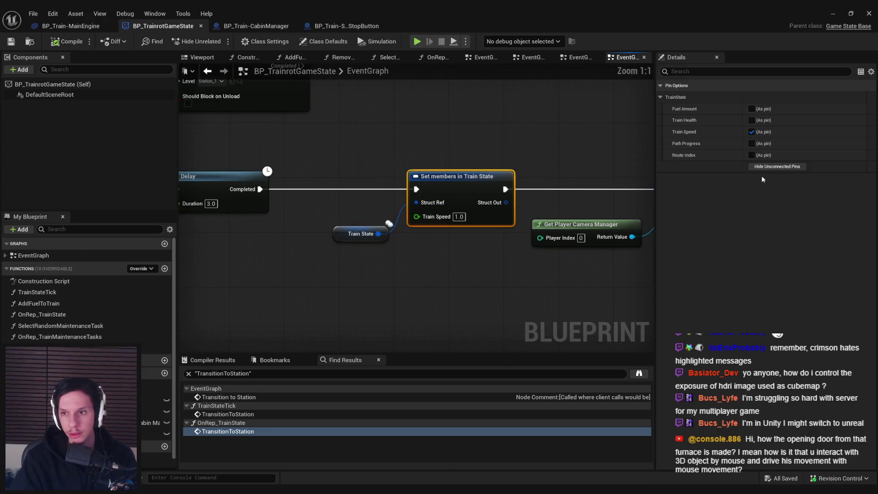
pyautogui.click(752, 143)
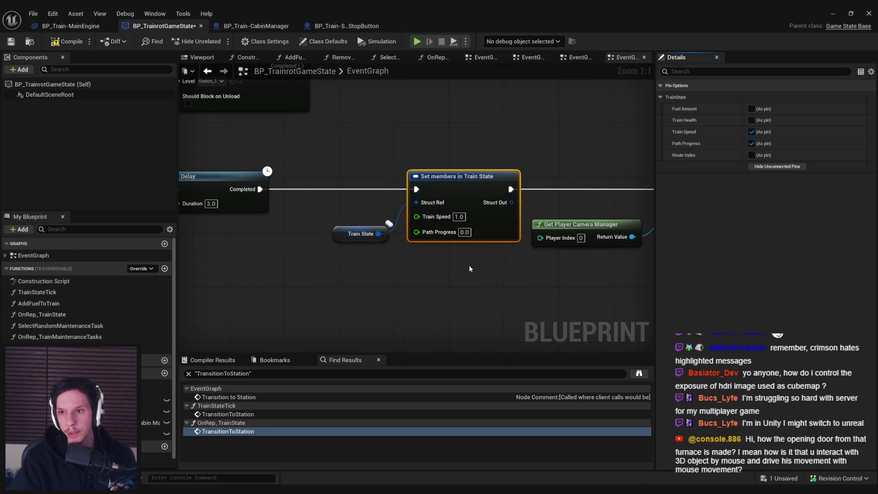
pyautogui.scroll(-2, 469, 269)
pyautogui.keyDown('ctrl'); pyautogui.click(360, 232); pyautogui.keyUp('ctrl')
pyautogui.moveTo(431, 186); pyautogui.dragTo(382, 185)
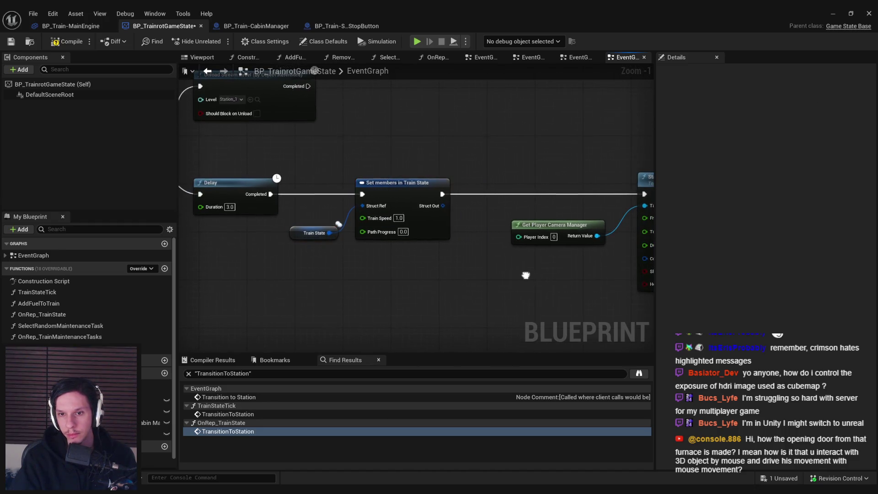
# Step: Cut the Currently at Station setter so StartNextRoute feeds Start Camera Fade directly
pyautogui.click(485, 217)
pyautogui.keyDown('ctrl'); pyautogui.click(617, 192); pyautogui.keyUp('ctrl')
pyautogui.moveTo(616, 193); pyautogui.dragTo(593, 193)
pyautogui.scroll(-2, 412, 270)
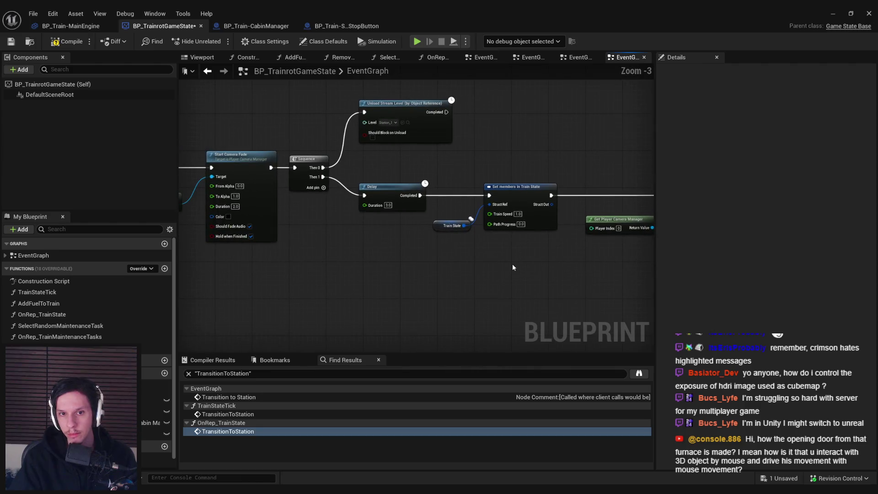
pyautogui.click(421, 184)
pyautogui.press('Delete')
pyautogui.moveTo(488, 190); pyautogui.dragTo(509, 186)
# Step: Paste the Currently at Station setter after the second camera fade, tidy, and save
pyautogui.scroll(-1, 343, 265)
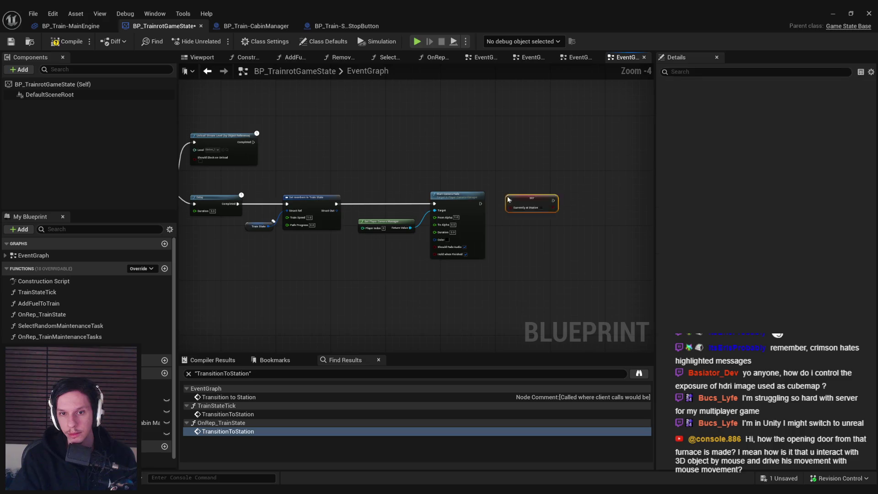
pyautogui.scroll(3, 507, 199)
pyautogui.hotkey('ctrl', 'v')
pyautogui.scroll(-4, 531, 265)
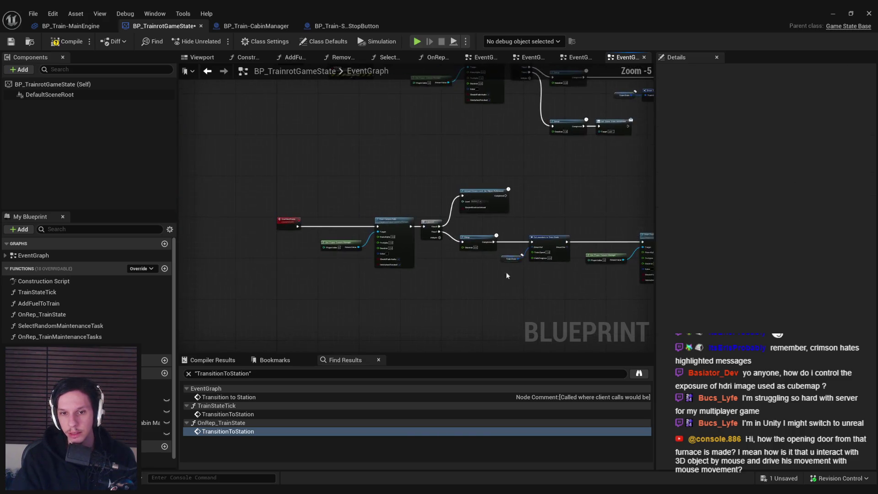
pyautogui.scroll(3, 527, 273)
pyautogui.scroll(-1, 452, 278)
pyautogui.moveTo(440, 189); pyautogui.dragTo(402, 189)
pyautogui.click(473, 250)
pyautogui.click(65, 41)
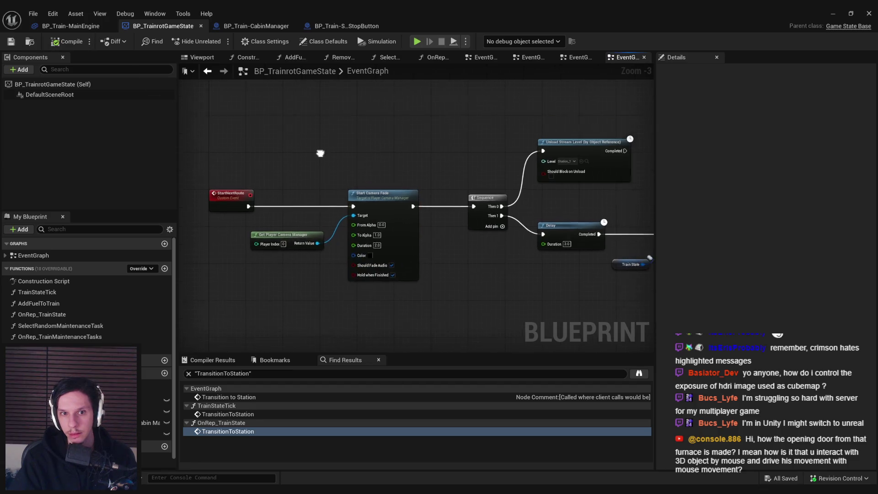
pyautogui.scroll(-1, 370, 260)
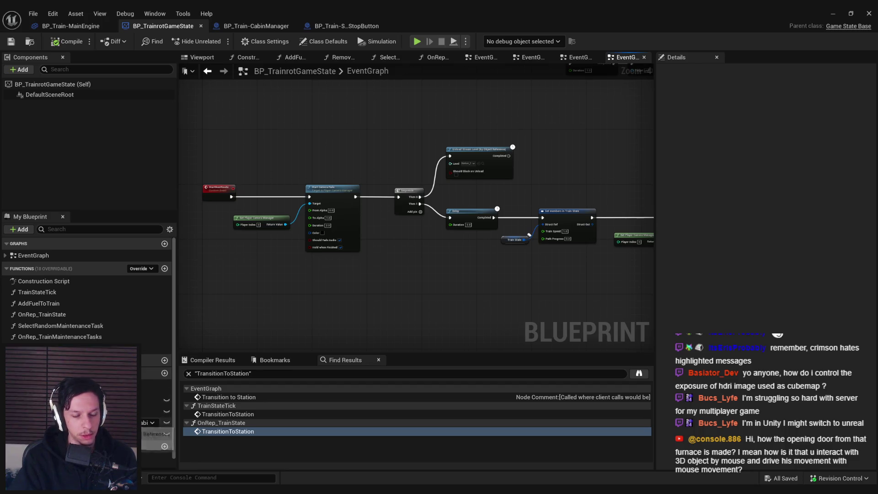
# Step: Find references to CabinManagers and review its use among TrainStateTick's ADD, SET and Branch nodes
pyautogui.rightClick(150, 422)
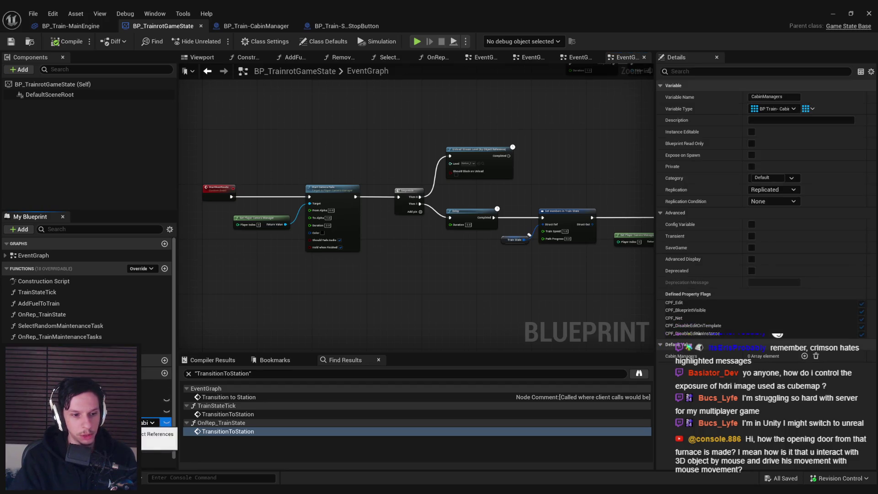
pyautogui.click(147, 373)
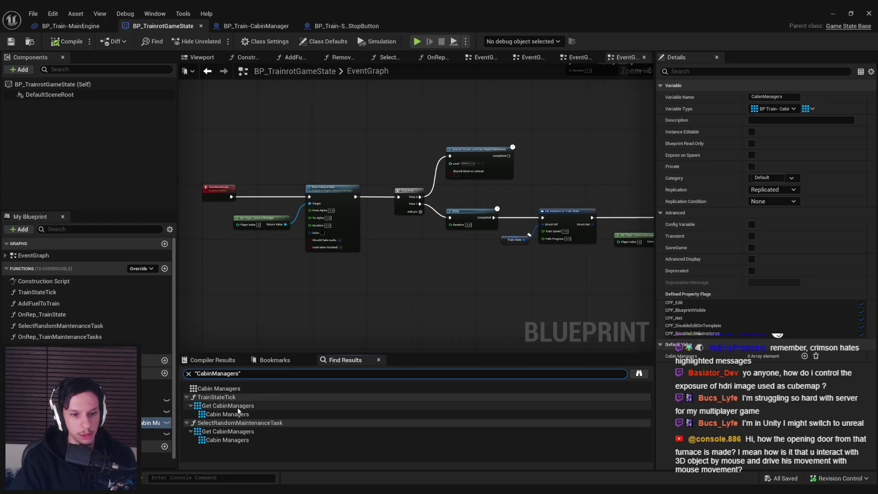
pyautogui.click(236, 406)
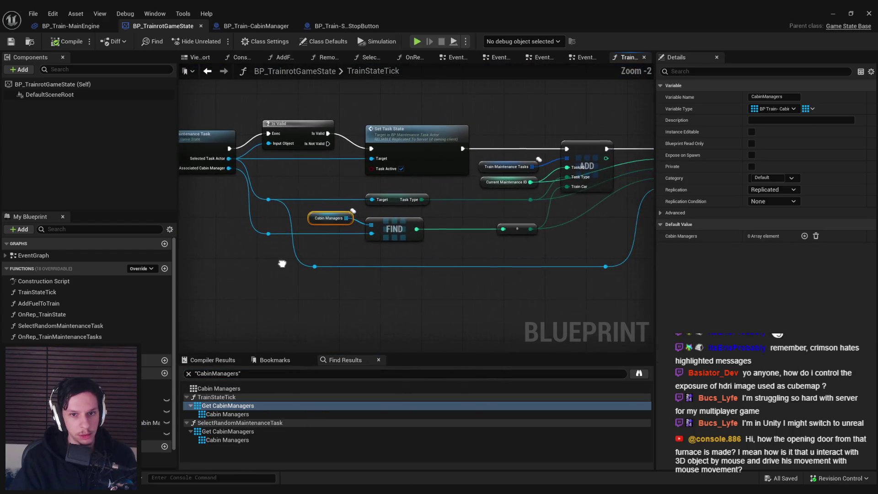
pyautogui.moveTo(352, 251)
pyautogui.mouseDown()
pyautogui.moveTo(183, 330)
pyautogui.moveTo(348, 246)
pyautogui.mouseUp()
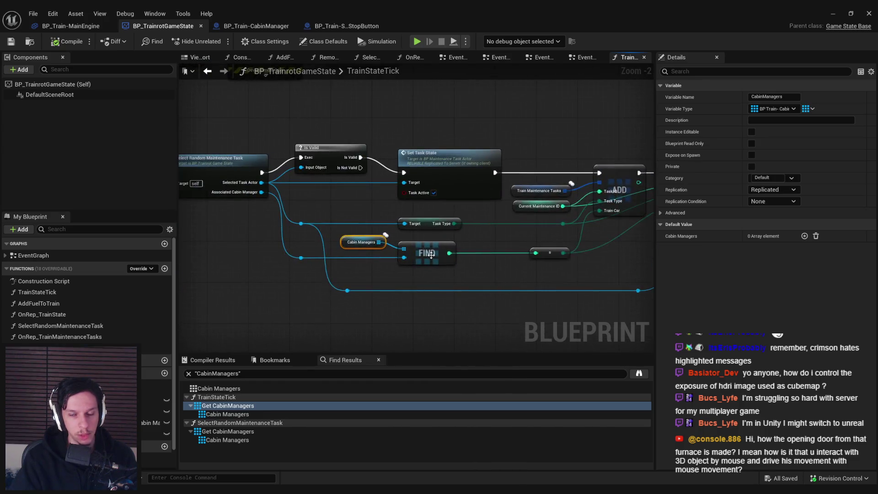
pyautogui.scroll(1, 348, 246)
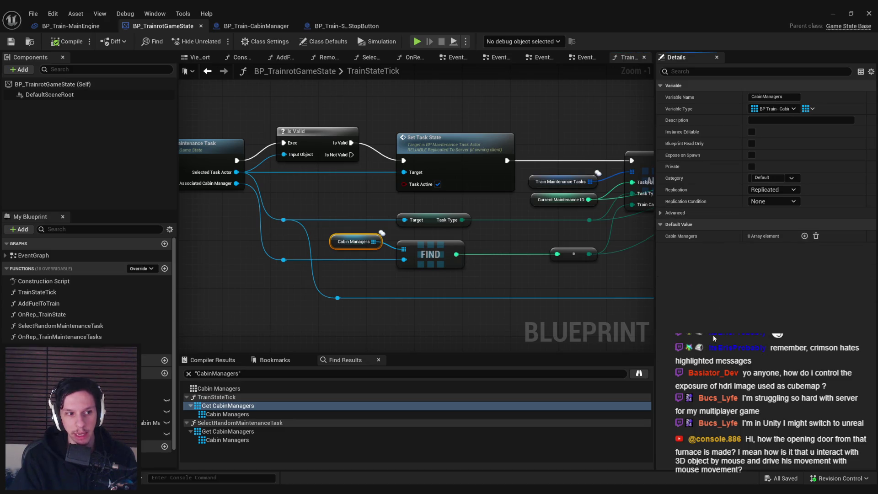
pyautogui.scroll(-1, 519, 267)
pyautogui.moveTo(519, 267)
pyautogui.mouseDown()
pyautogui.moveTo(137, 256)
pyautogui.moveTo(514, 268)
pyautogui.mouseUp()
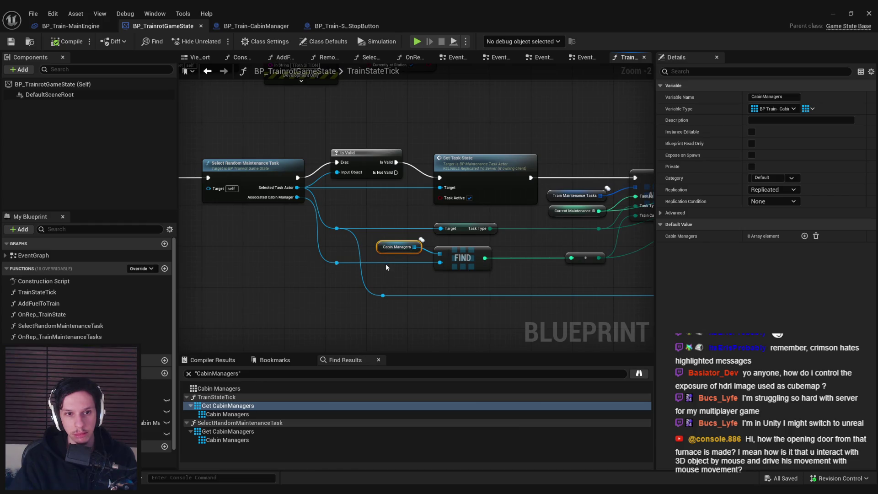
pyautogui.scroll(-2, 386, 264)
pyautogui.moveTo(386, 263)
pyautogui.mouseDown()
pyautogui.moveTo(436, 289)
pyautogui.moveTo(427, 288)
pyautogui.mouseUp()
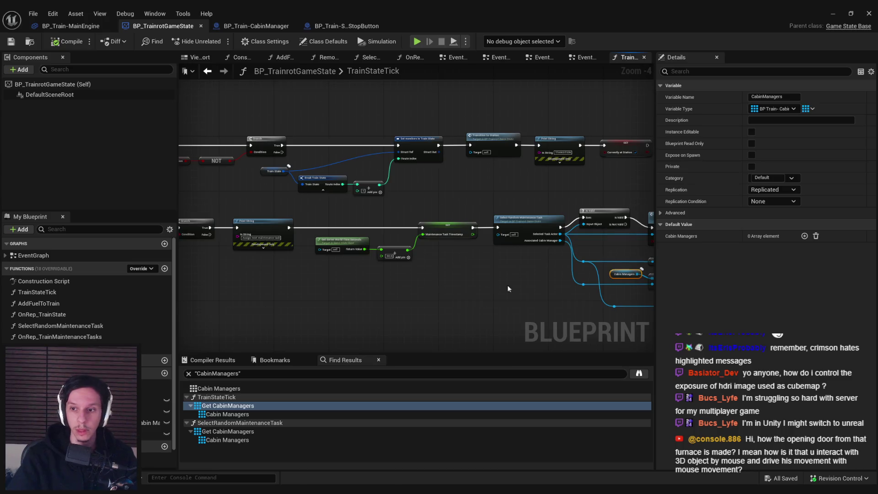
# Step: Frame the Cabin Managers node, go back, and return to the StartStopButton event graph
pyautogui.press('Home')
pyautogui.scroll(-2, 316, 258)
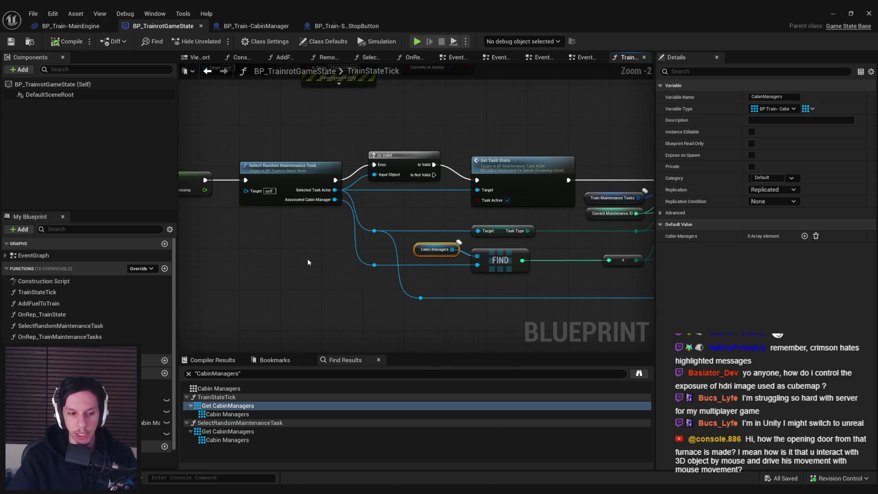
pyautogui.hotkey('alt', 'Left')
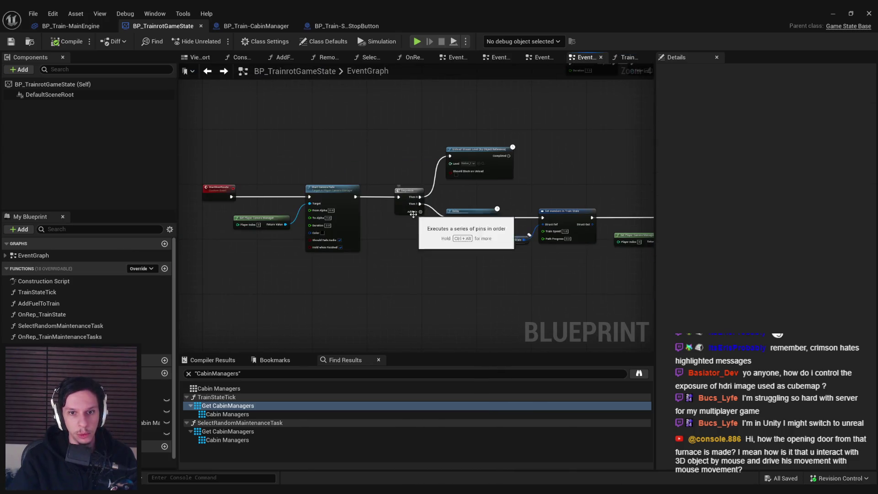
pyautogui.scroll(2, 240, 190)
pyautogui.scroll(-2, 293, 249)
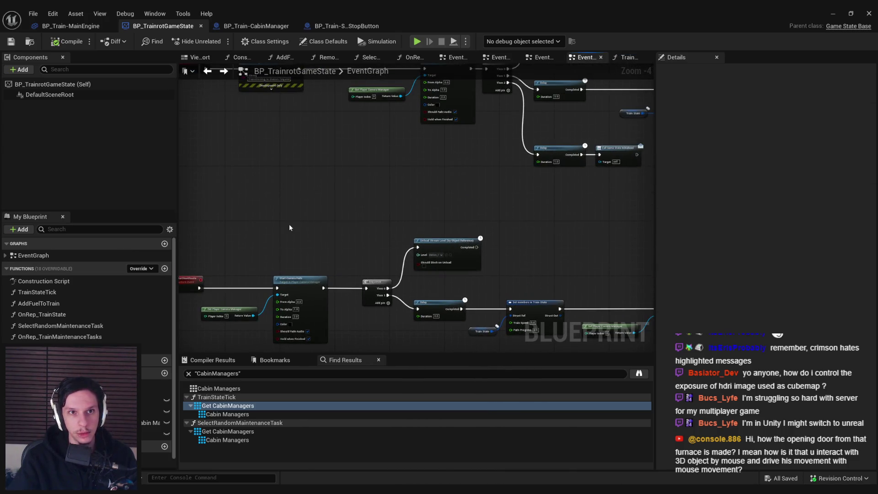
pyautogui.click(344, 26)
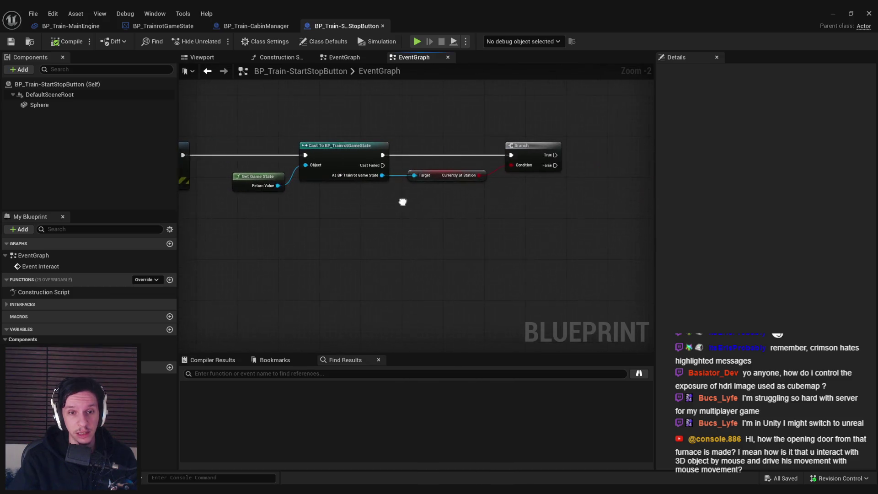
# Step: Call Start Next Route on the cast game state, adding two reroute points on its Target wire
pyautogui.scroll(2, 377, 174)
pyautogui.moveTo(379, 173)
pyautogui.mouseDown()
pyautogui.moveTo(421, 219)
pyautogui.moveTo(383, 174)
pyautogui.mouseUp()
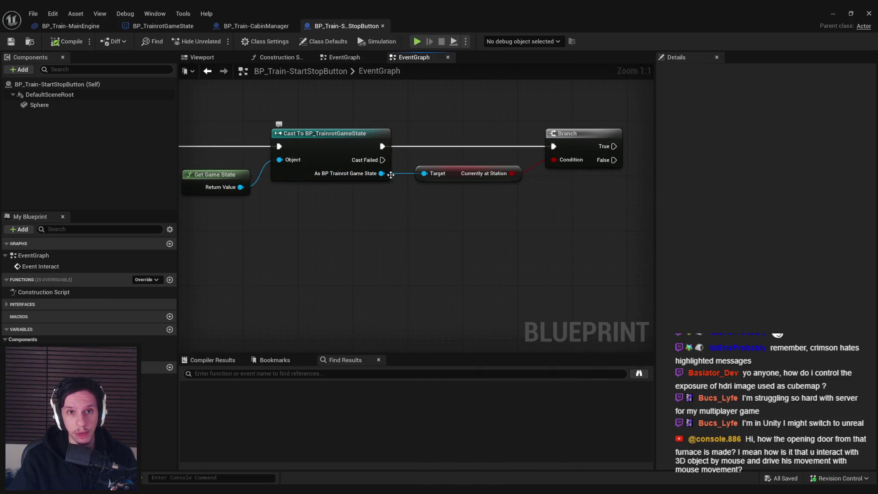
pyautogui.scroll(-2, 382, 174)
pyautogui.moveTo(304, 185)
pyautogui.mouseDown()
pyautogui.moveTo(346, 227)
pyautogui.moveTo(530, 165)
pyautogui.moveTo(477, 166)
pyautogui.moveTo(366, 212)
pyautogui.moveTo(339, 212)
pyautogui.moveTo(461, 209)
pyautogui.mouseUp()
pyautogui.write('start')
pyautogui.press('Return')
pyautogui.doubleClick(494, 185)
pyautogui.doubleClick(359, 205)
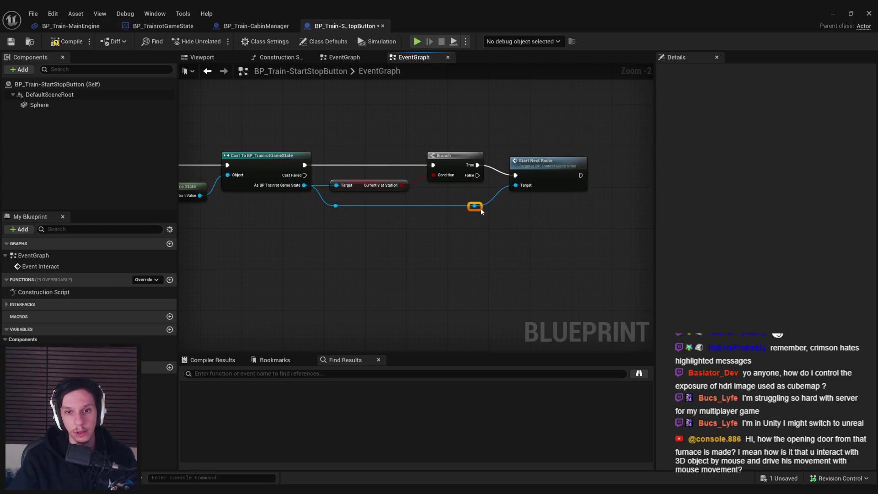
pyautogui.moveTo(552, 168); pyautogui.dragTo(557, 162)
pyautogui.moveTo(353, 222)
pyautogui.mouseDown()
pyautogui.moveTo(439, 213)
pyautogui.moveTo(488, 239)
pyautogui.moveTo(566, 251)
pyautogui.moveTo(392, 230)
pyautogui.mouseUp()
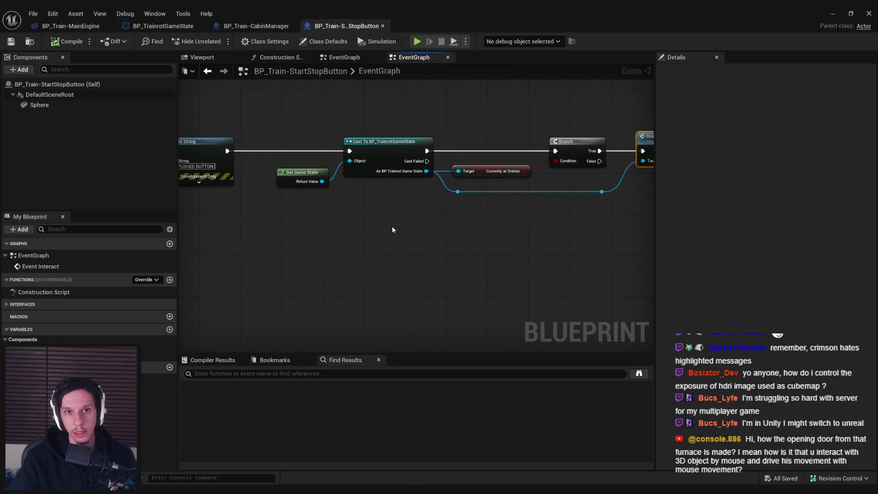
# Step: Launch a three-player New Editor Window (PIE) test from the level editor and reposition the server view
pyautogui.click(833, 13)
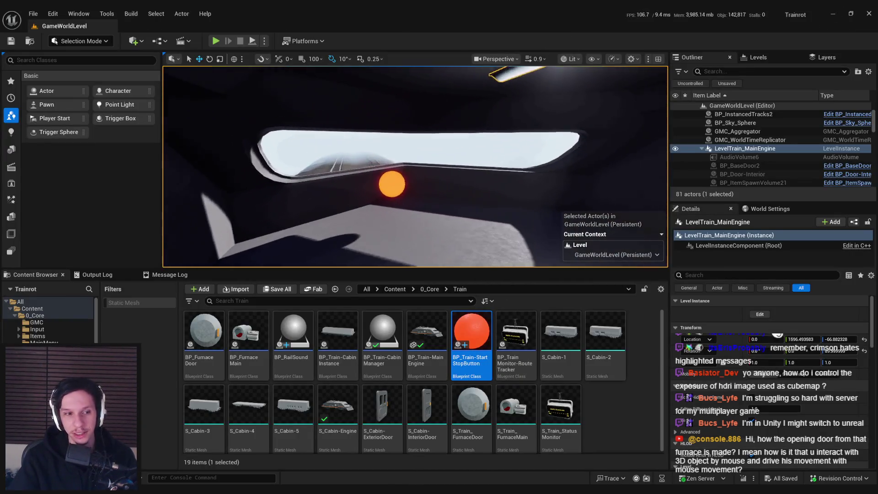
pyautogui.click(264, 40)
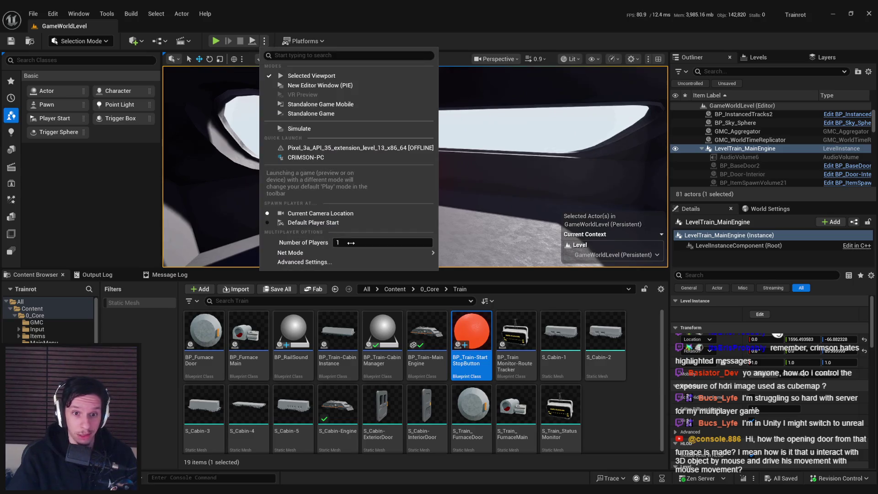
pyautogui.click(487, 158)
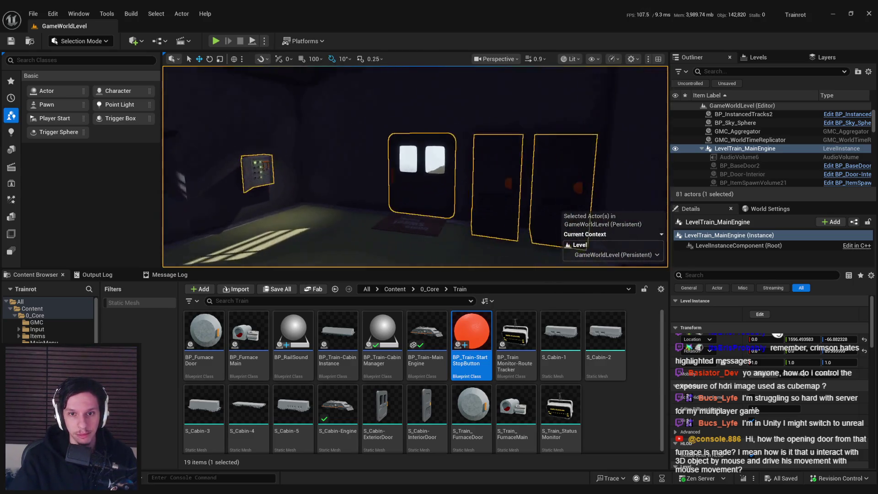
pyautogui.click(264, 41)
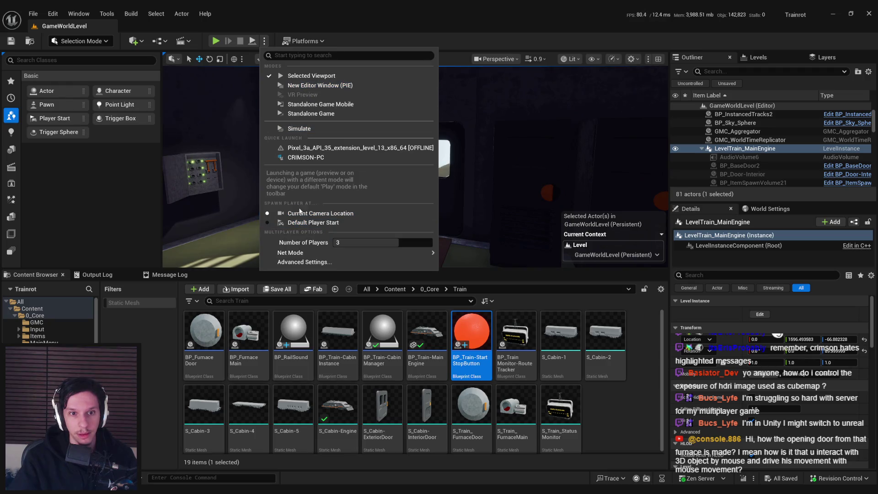
pyautogui.click(302, 87)
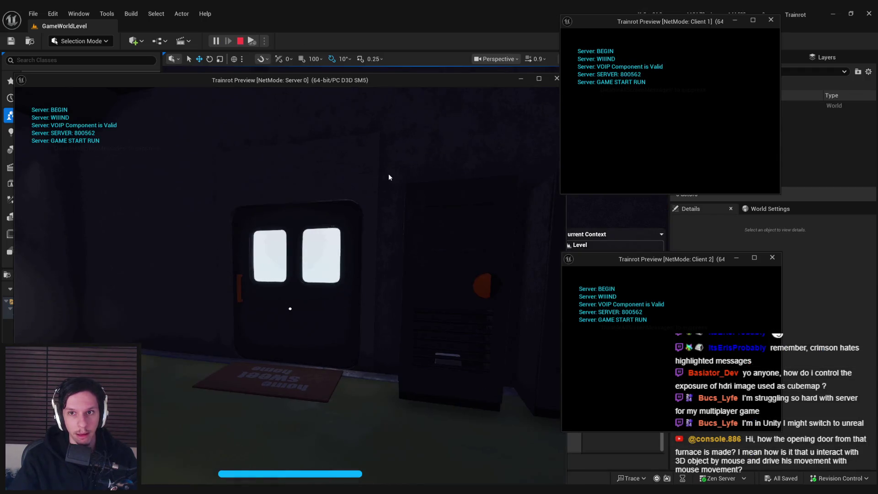
pyautogui.moveTo(353, 81); pyautogui.dragTo(308, 26)
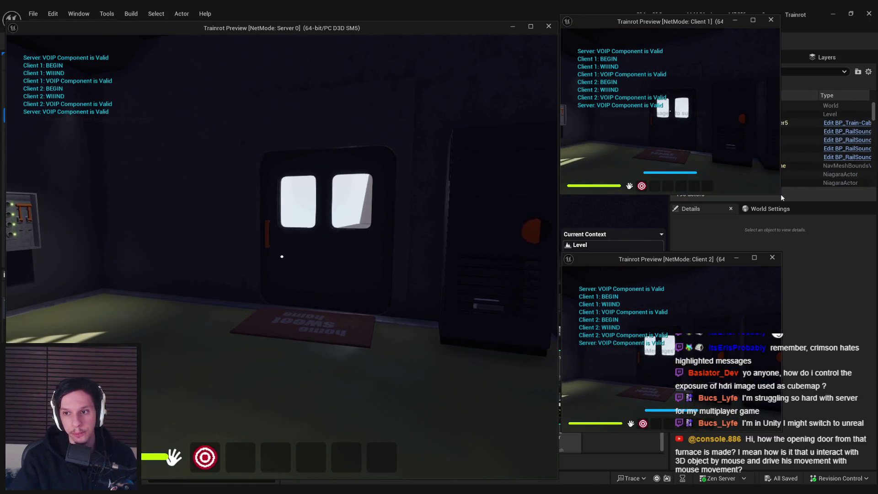
# Step: Enlarge the Client 1 and Client 2 game view windows
pyautogui.moveTo(781, 194); pyautogui.dragTo(869, 244)
pyautogui.moveTo(727, 259); pyautogui.dragTo(727, 250)
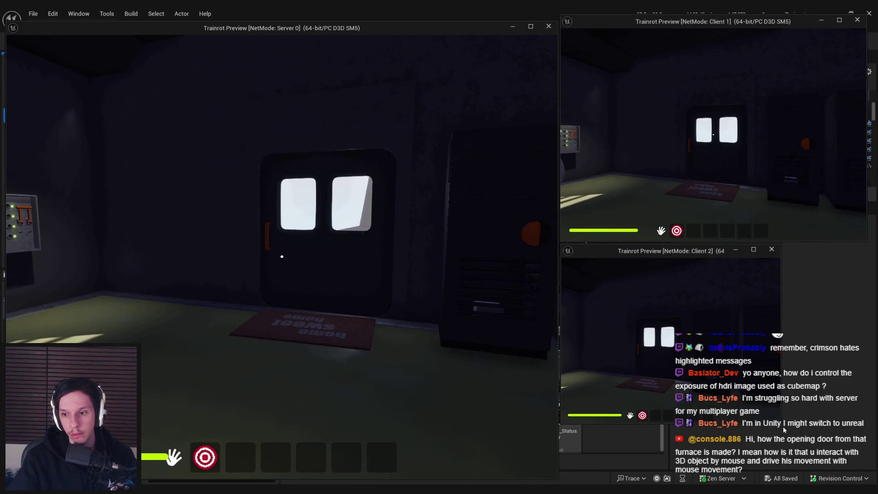
pyautogui.moveTo(780, 424)
pyautogui.mouseDown()
pyautogui.moveTo(832, 438)
pyautogui.moveTo(856, 477)
pyautogui.mouseUp()
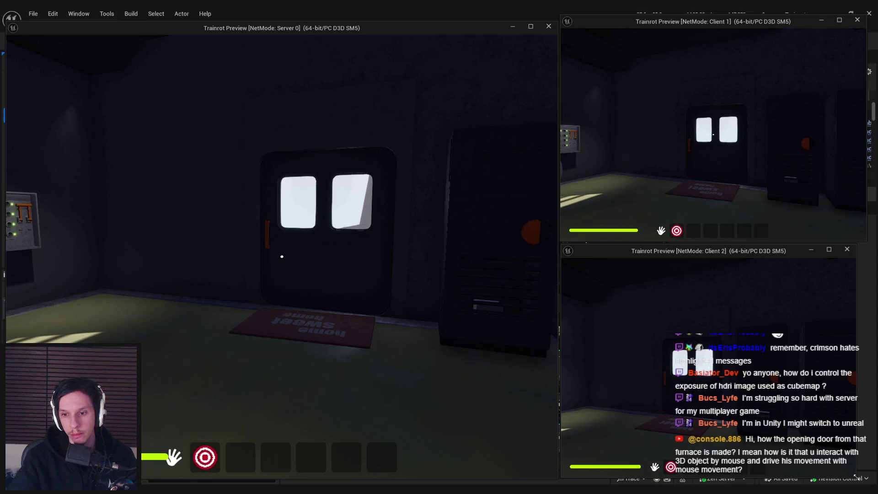
# Step: Open the server console, walk the server player to the fuse box and pull its lever
pyautogui.press('`')
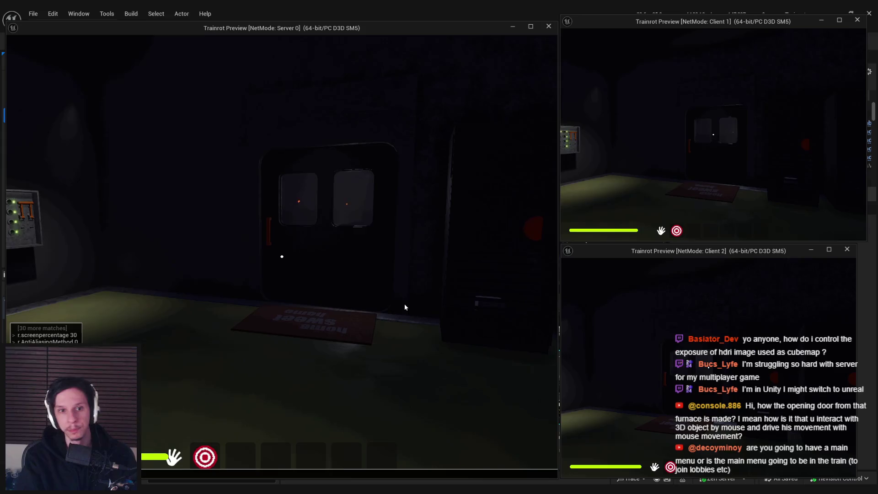
pyautogui.click(404, 306)
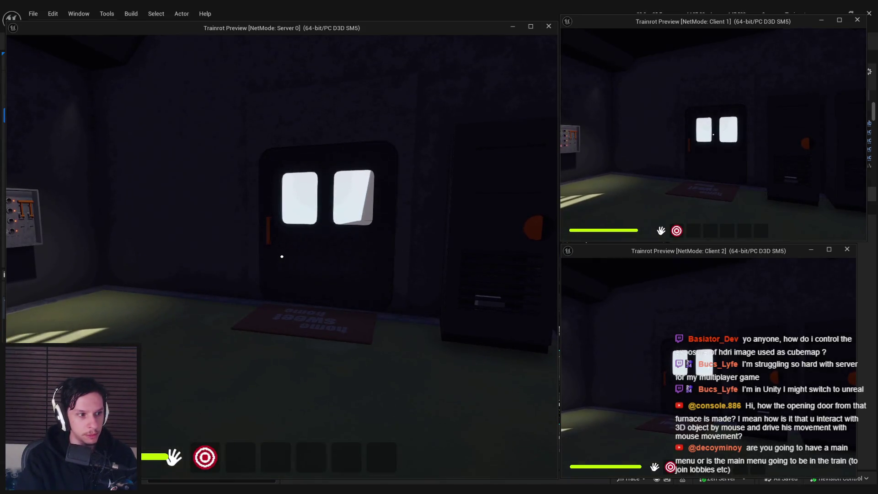
pyautogui.press('w')
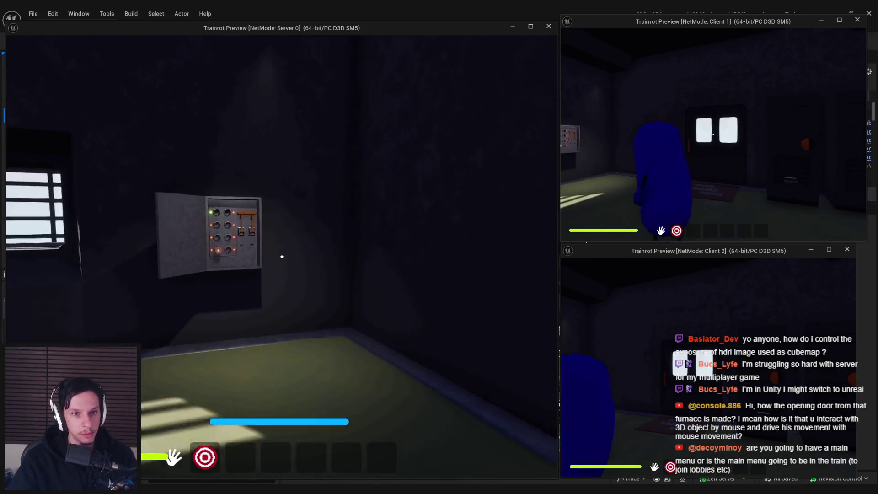
pyautogui.press('w')
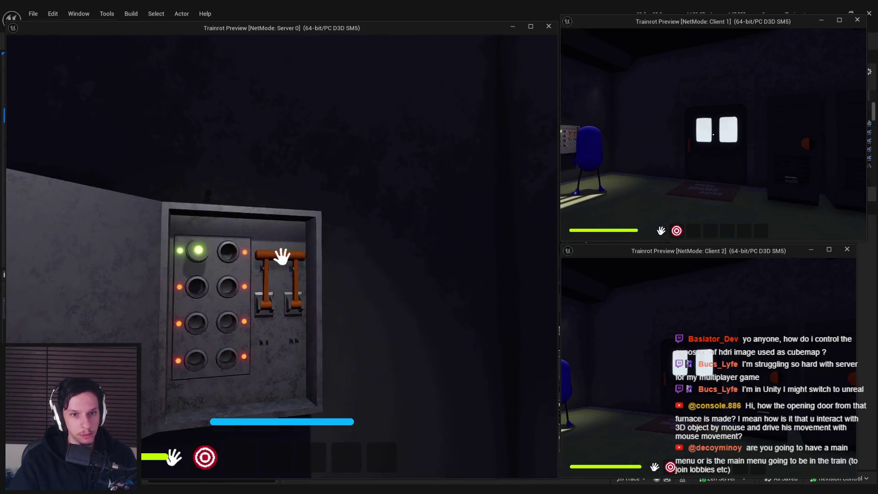
pyautogui.click(282, 256)
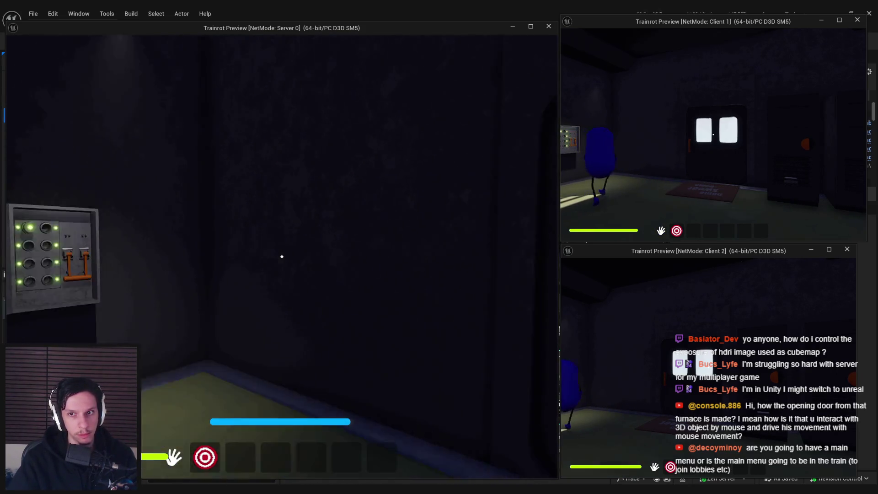
pyautogui.press('w')
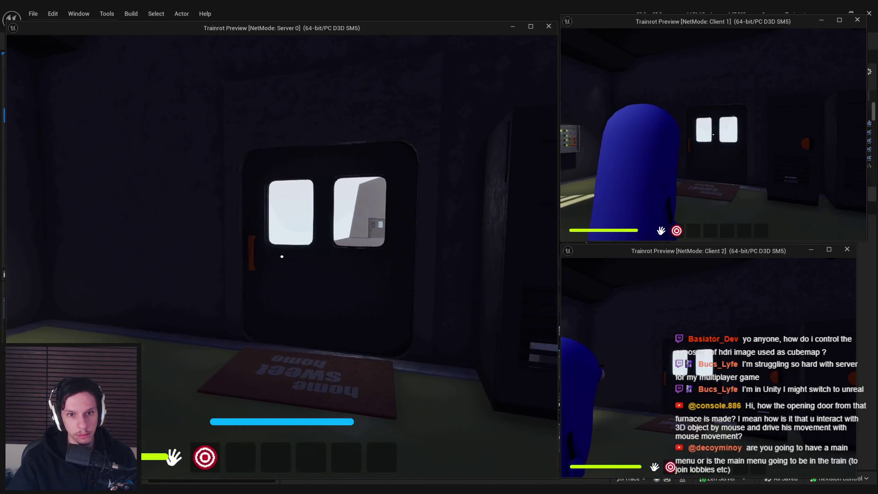
pyautogui.press('d')
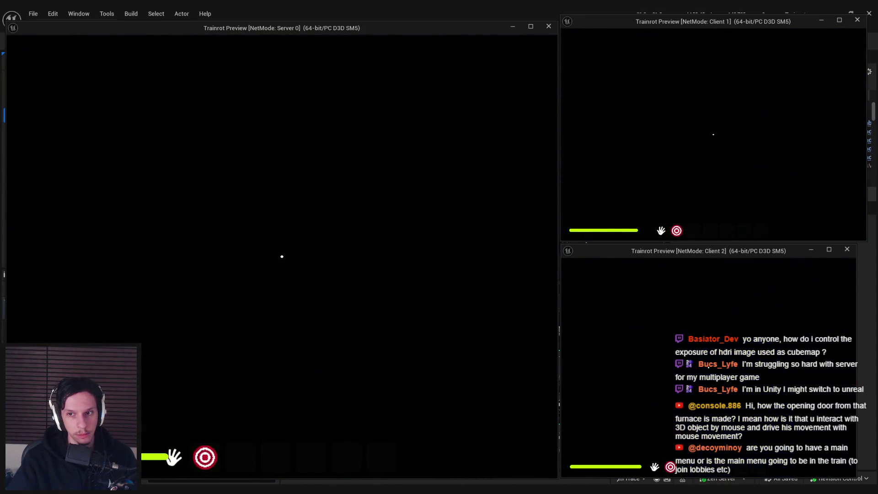
# Step: Move the server player to the door and have Client 1 press the orange ball to start the route
pyautogui.press('w')
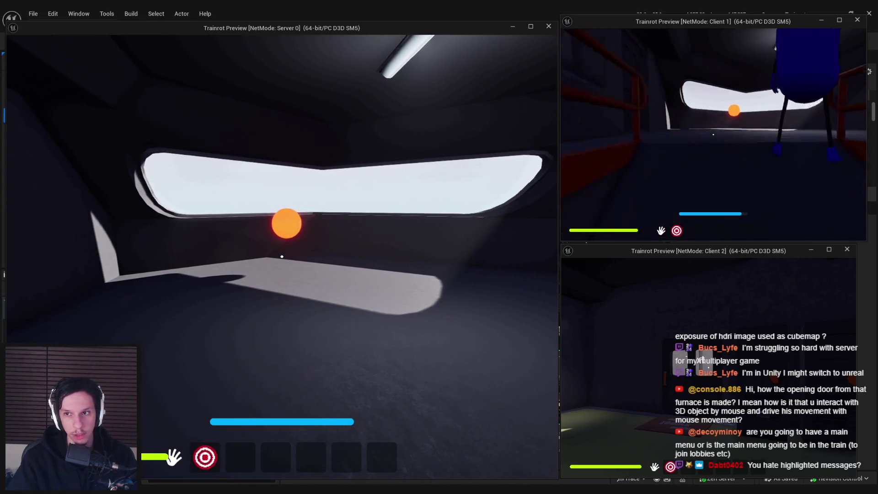
pyautogui.press('w')
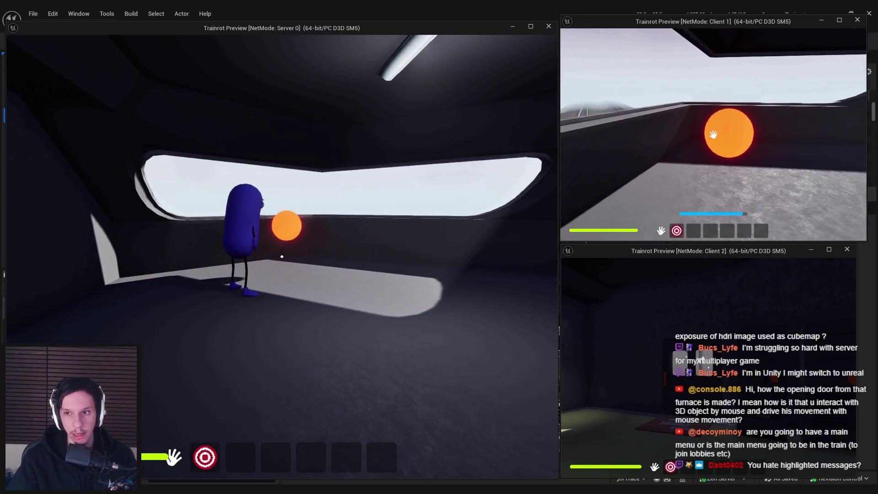
pyautogui.press('d')
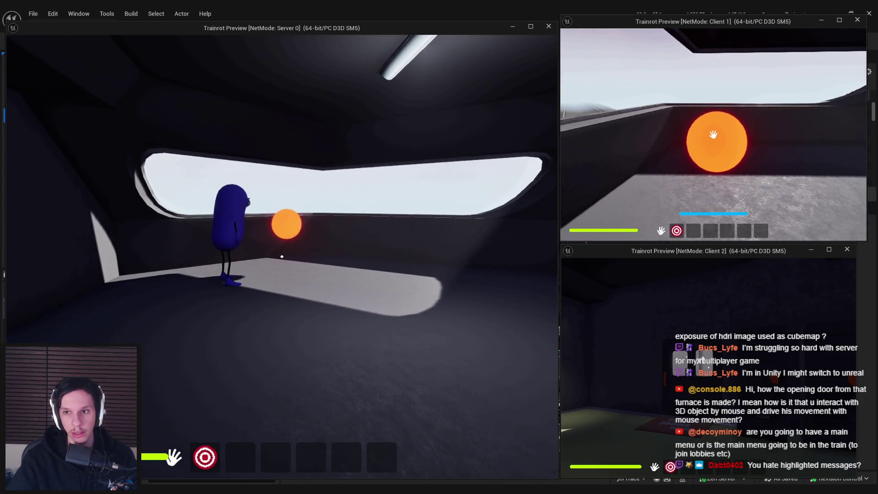
pyautogui.click(713, 134)
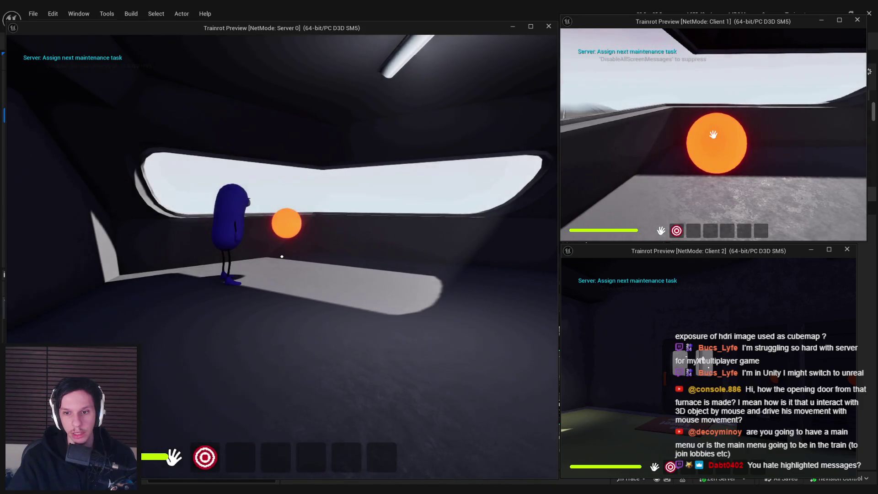
pyautogui.press('w')
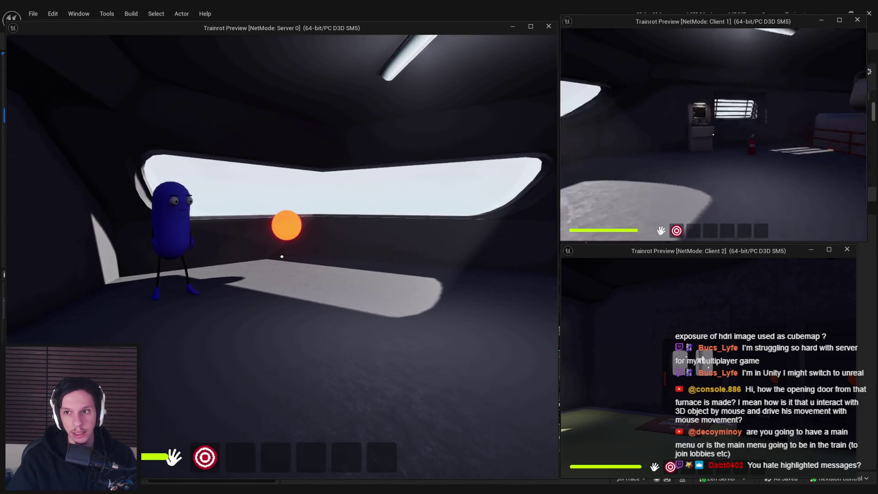
pyautogui.press('w')
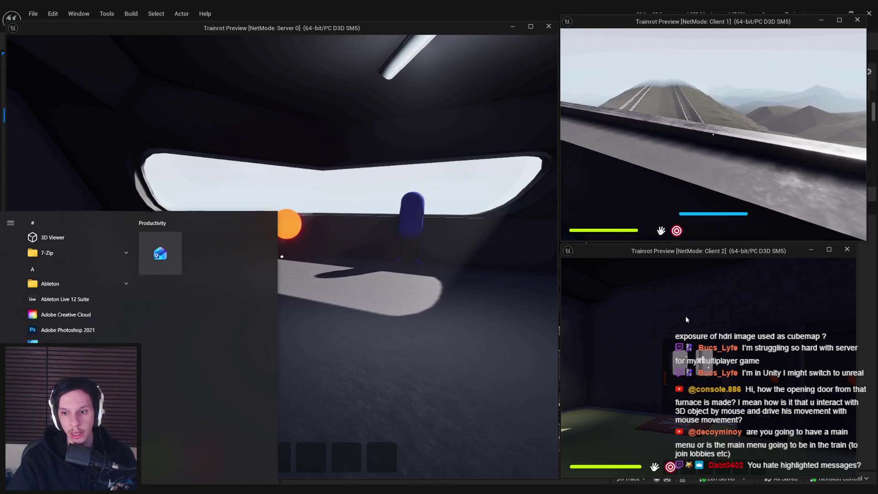
pyautogui.click(662, 301)
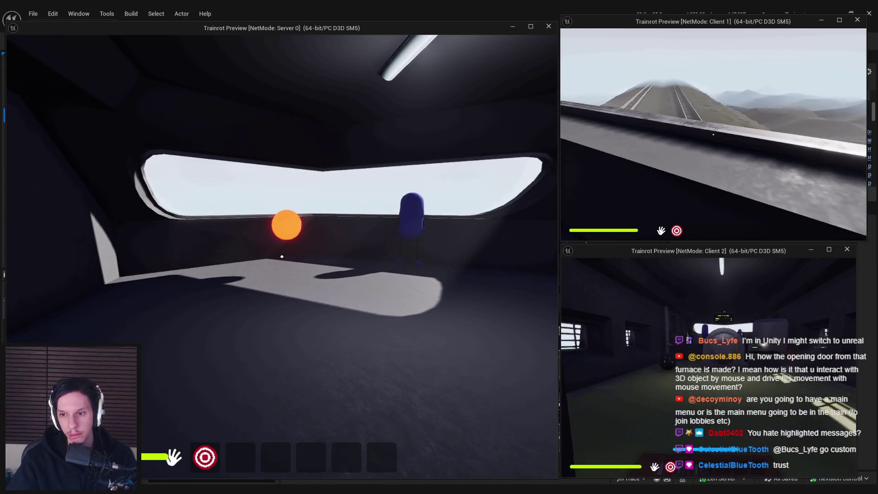
# Step: Walk Client 2 around the train window, then stop the test session with Esc
pyautogui.click(708, 367)
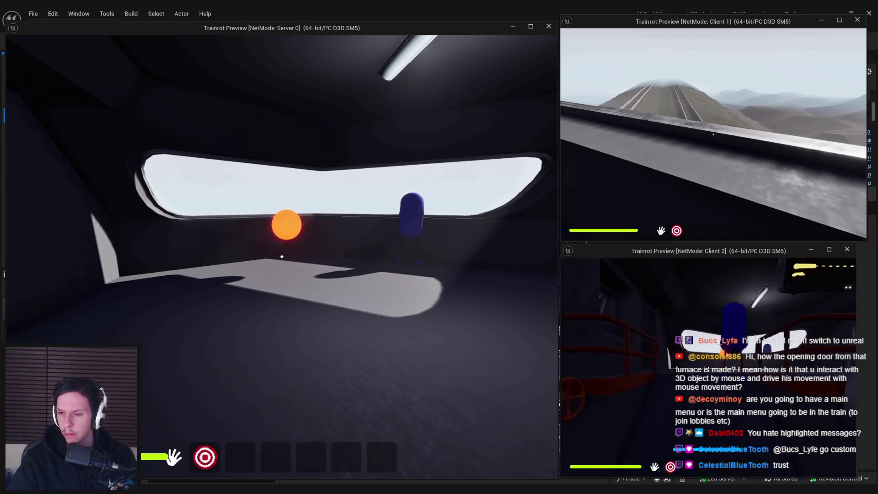
pyautogui.press('w')
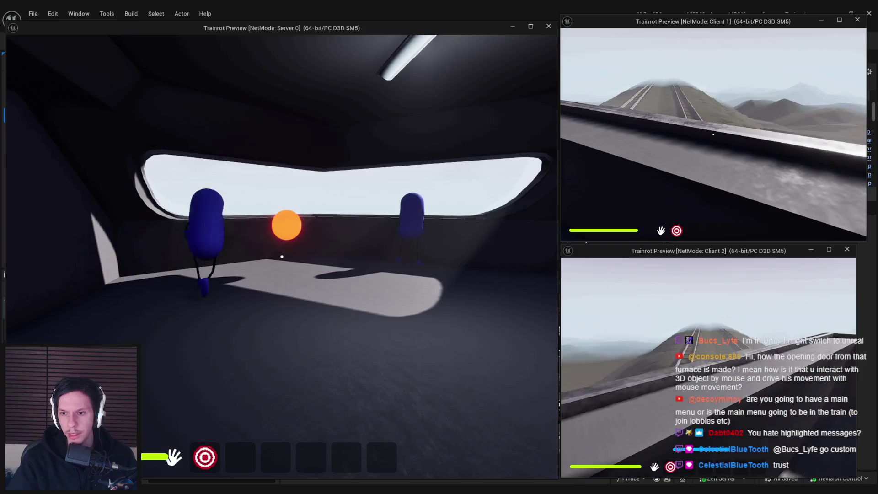
pyautogui.press('w')
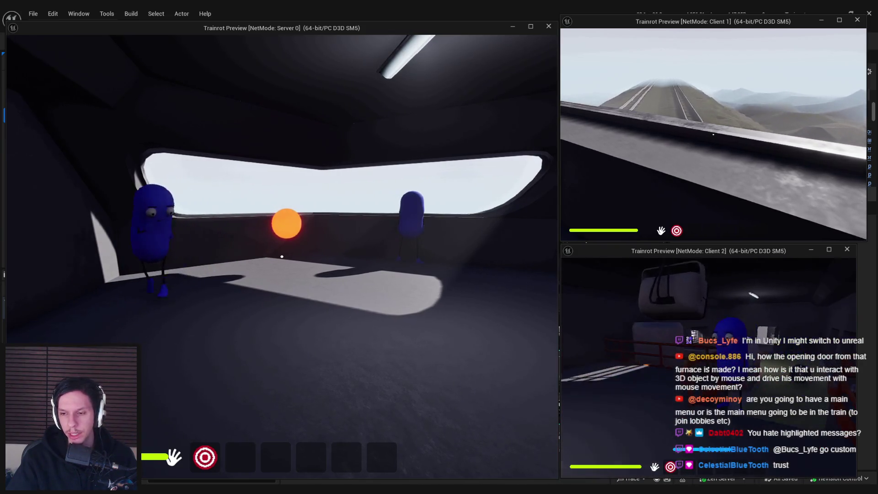
pyautogui.press('w')
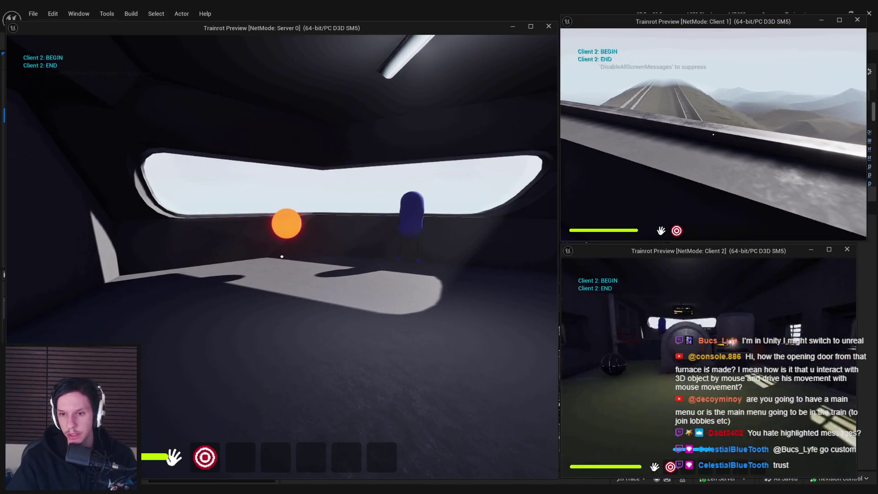
pyautogui.press('Escape')
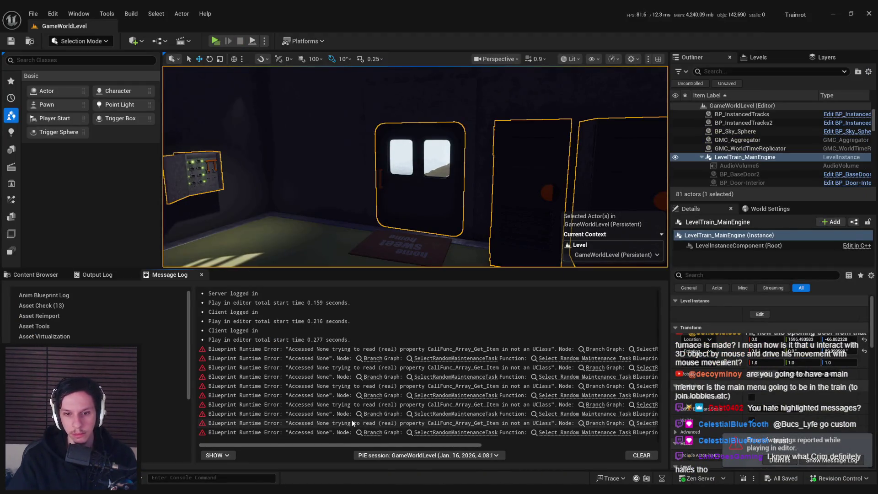
# Step: Dismiss the play-errors notice, look across the cabin, and show the Content/0_Core/Train folder
pyautogui.moveTo(352, 445)
pyautogui.mouseDown()
pyautogui.moveTo(532, 441)
pyautogui.moveTo(377, 447)
pyautogui.mouseUp()
pyautogui.click(778, 458)
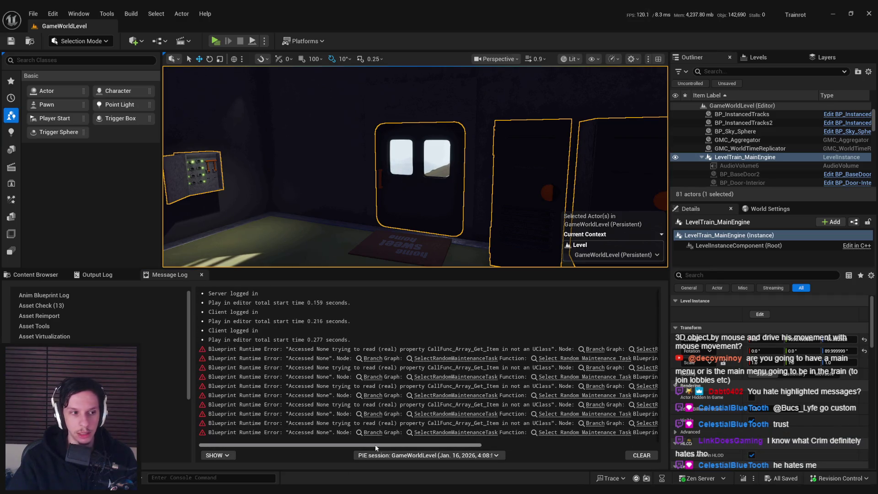
pyautogui.moveTo(365, 209); pyautogui.dragTo(365, 209)
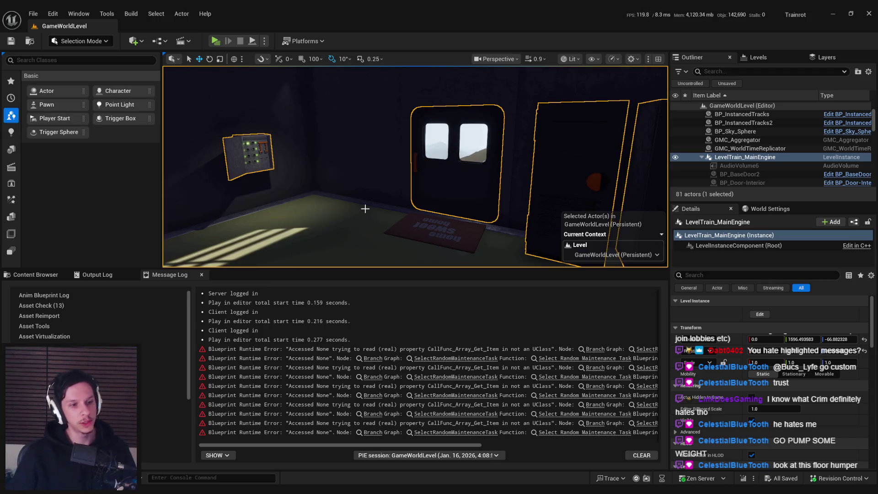
pyautogui.moveTo(365, 209); pyautogui.dragTo(392, 235)
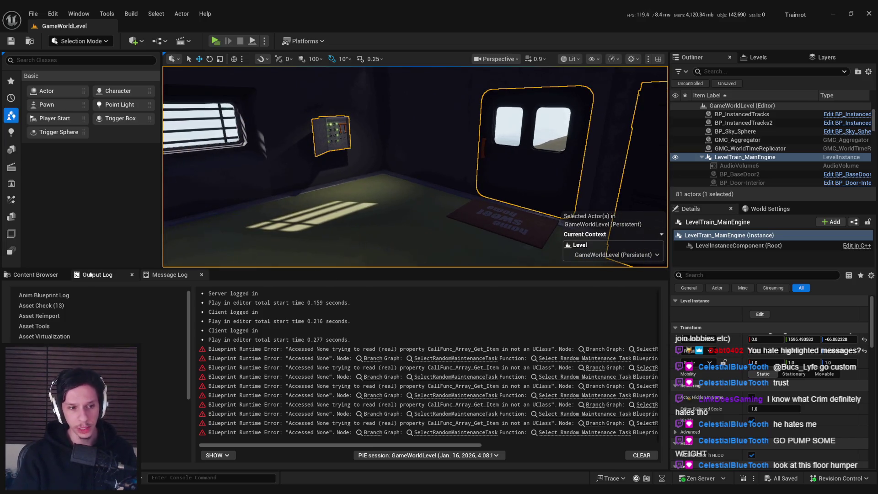
pyautogui.click(42, 276)
pyautogui.moveTo(366, 174)
pyautogui.mouseDown()
pyautogui.moveTo(380, 238)
pyautogui.moveTo(384, 169)
pyautogui.moveTo(394, 187)
pyautogui.moveTo(403, 179)
pyautogui.moveTo(366, 185)
pyautogui.mouseUp()
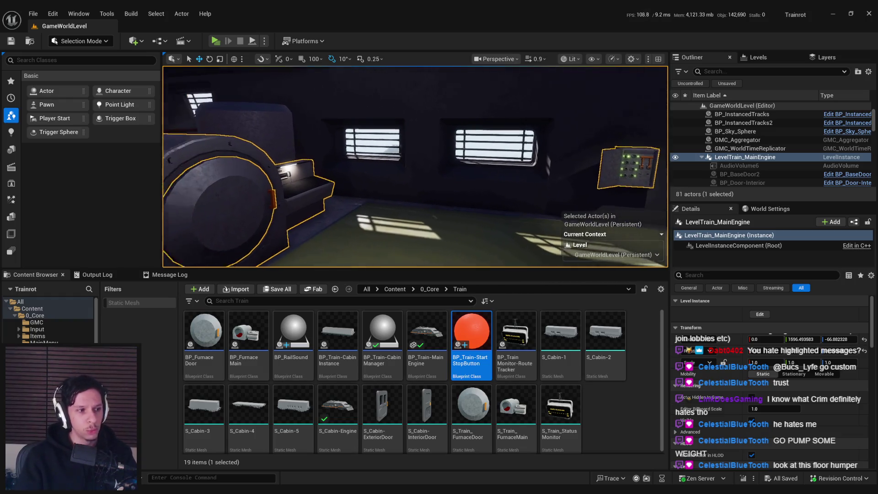
# Step: Fly the viewport past the furnace to the cab's front window, then bring up BP_Train-StartStopButton
pyautogui.moveTo(366, 185)
pyautogui.mouseDown()
pyautogui.moveTo(355, 183)
pyautogui.moveTo(361, 169)
pyautogui.moveTo(353, 178)
pyautogui.moveTo(366, 178)
pyautogui.moveTo(345, 209)
pyautogui.mouseUp()
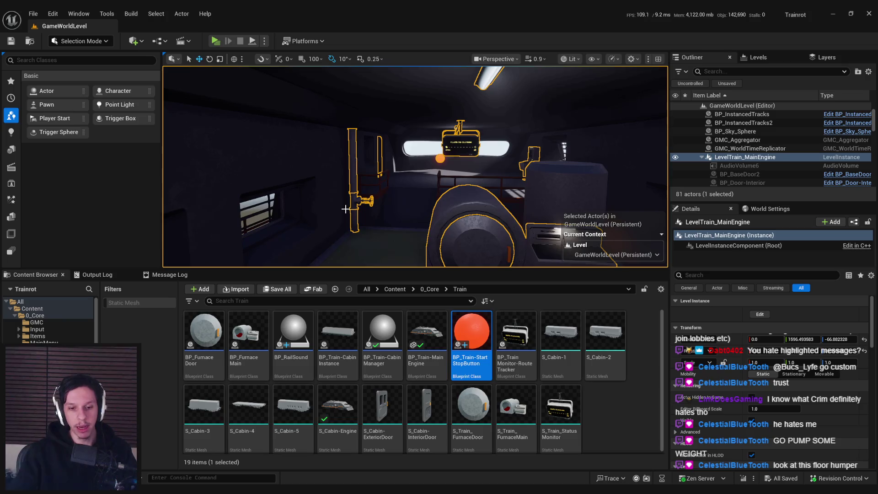
pyautogui.moveTo(345, 209); pyautogui.dragTo(454, 215)
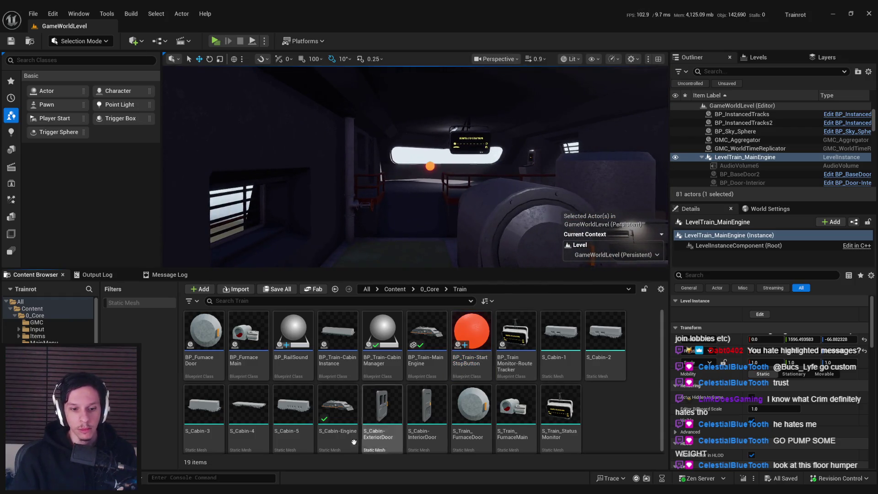
pyautogui.click(314, 459)
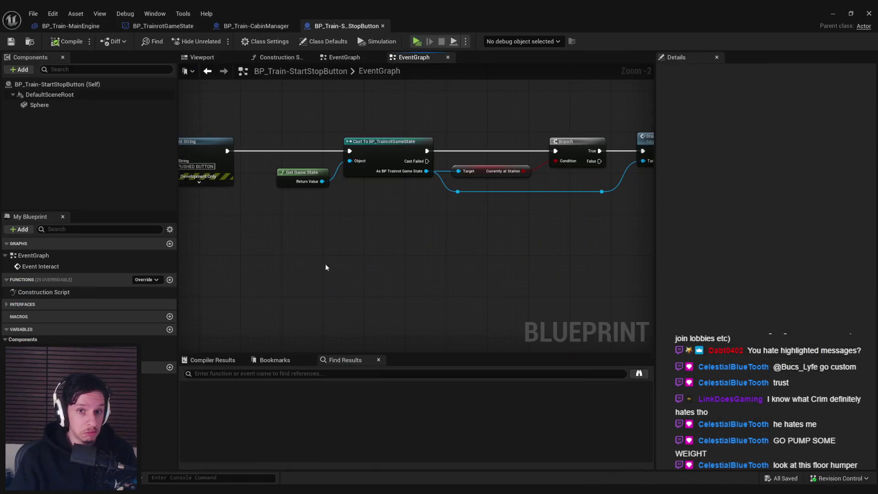
pyautogui.moveTo(441, 259)
pyautogui.mouseDown()
pyautogui.moveTo(370, 249)
pyautogui.moveTo(443, 277)
pyautogui.moveTo(411, 244)
pyautogui.moveTo(384, 234)
pyautogui.mouseUp()
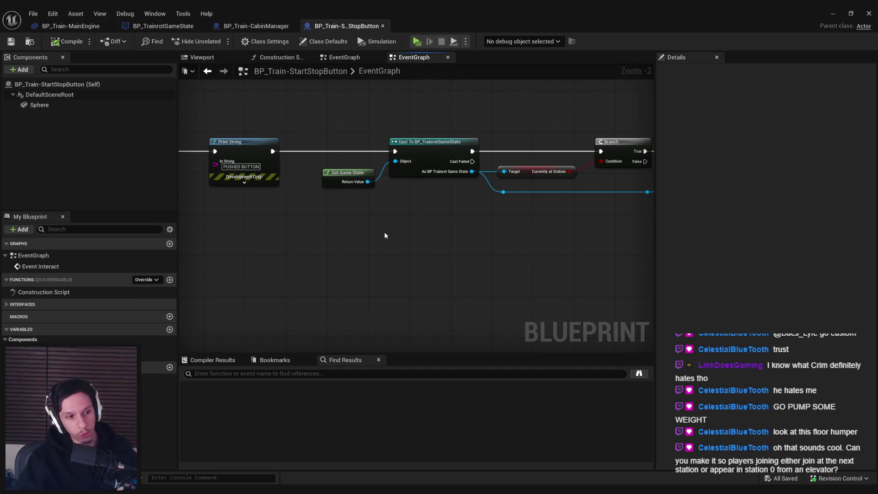
pyautogui.moveTo(384, 236)
pyautogui.mouseDown()
pyautogui.moveTo(345, 244)
pyautogui.moveTo(332, 270)
pyautogui.moveTo(601, 258)
pyautogui.moveTo(300, 258)
pyautogui.mouseUp()
pyautogui.scroll(-1, 481, 259)
# Step: Open StartNextRoute in BP_TrainrotGameState and frame its Sequence, Start Camera Fade and Delay nodes
pyautogui.doubleClick(588, 185)
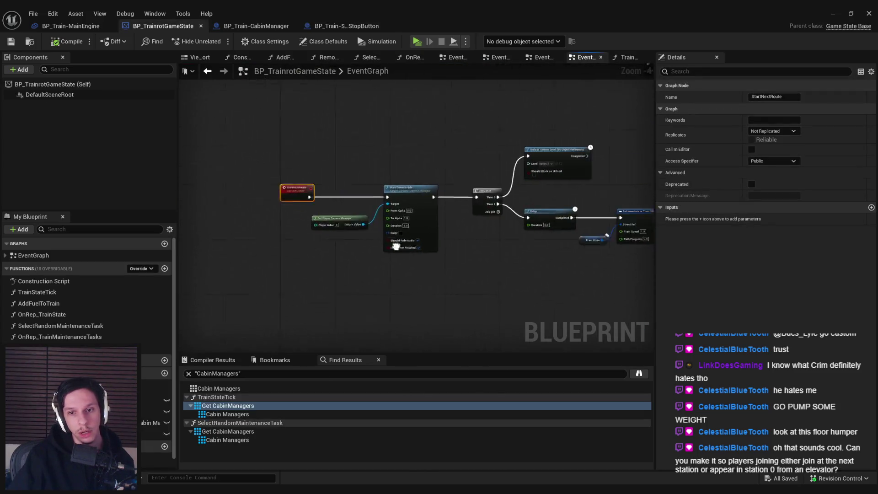
pyautogui.moveTo(344, 261)
pyautogui.mouseDown()
pyautogui.moveTo(261, 249)
pyautogui.moveTo(181, 255)
pyautogui.mouseUp()
pyautogui.moveTo(380, 240)
pyautogui.mouseDown()
pyautogui.moveTo(353, 245)
pyautogui.moveTo(445, 244)
pyautogui.moveTo(389, 238)
pyautogui.mouseUp()
pyautogui.moveTo(259, 205); pyautogui.dragTo(338, 135)
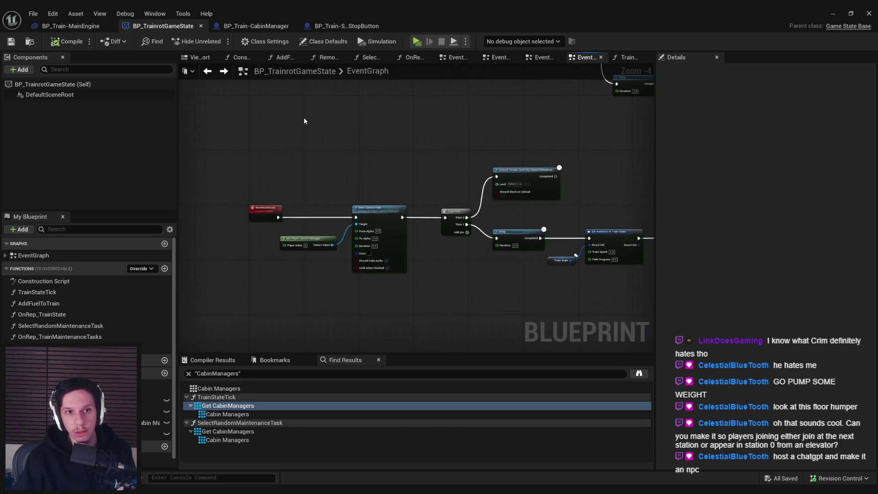
pyautogui.click(221, 73)
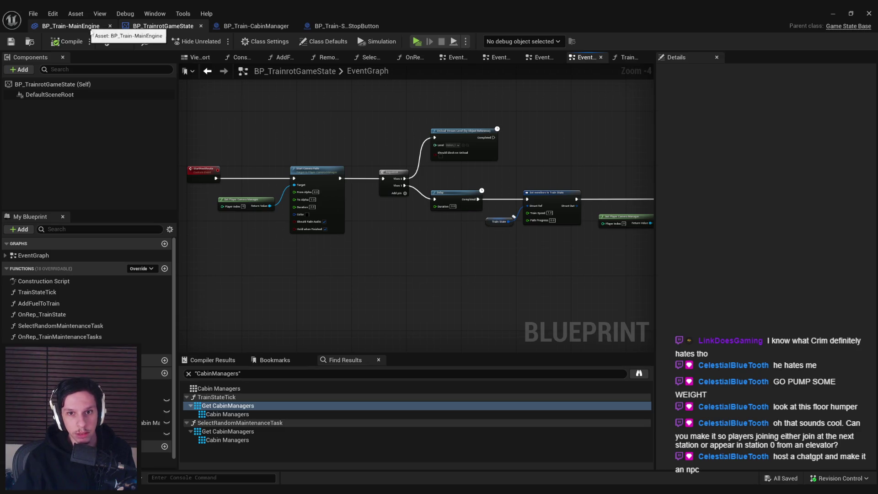
pyautogui.moveTo(301, 133); pyautogui.dragTo(306, 174)
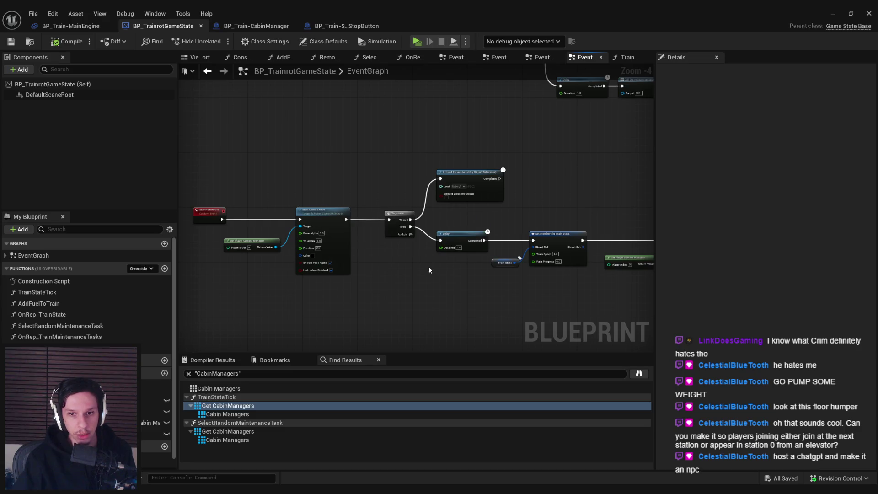
# Step: Zoom in and select the Unload Stream Level node, then minimize the Blueprint editor
pyautogui.scroll(2, 462, 213)
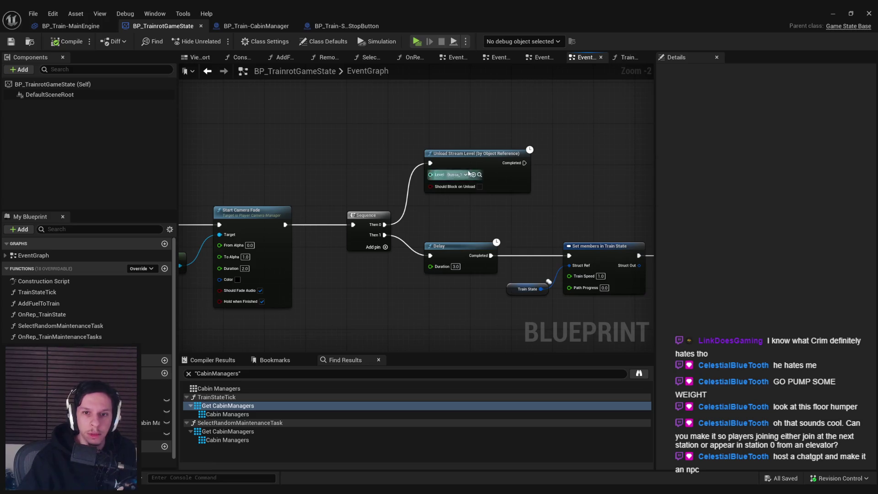
pyautogui.moveTo(456, 222); pyautogui.dragTo(453, 224)
pyautogui.click(473, 158)
pyautogui.scroll(-3, 391, 321)
pyautogui.scroll(3, 297, 200)
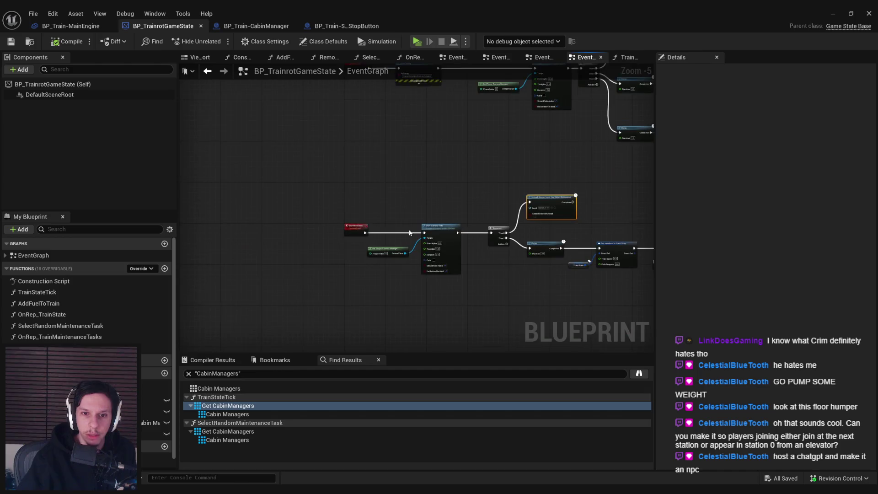
pyautogui.click(832, 13)
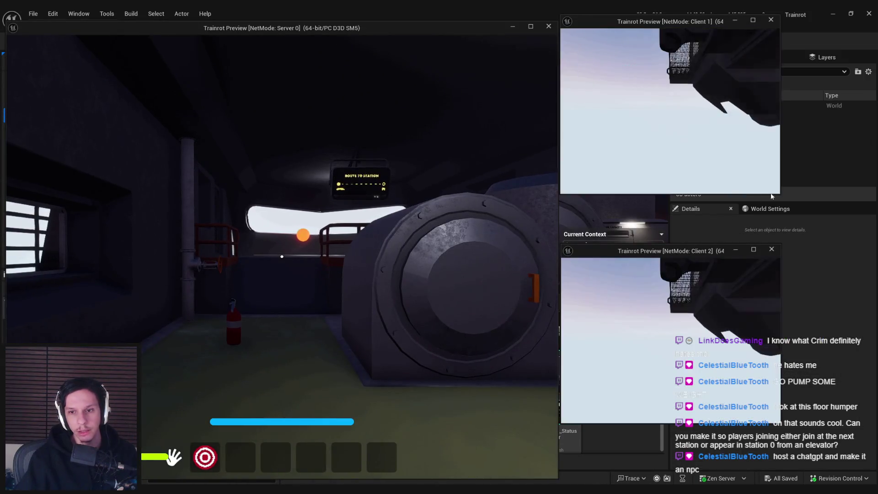
# Step: Enlarge both client preview windows and submit a console command in the Server 0 view
pyautogui.moveTo(780, 193); pyautogui.dragTo(858, 242)
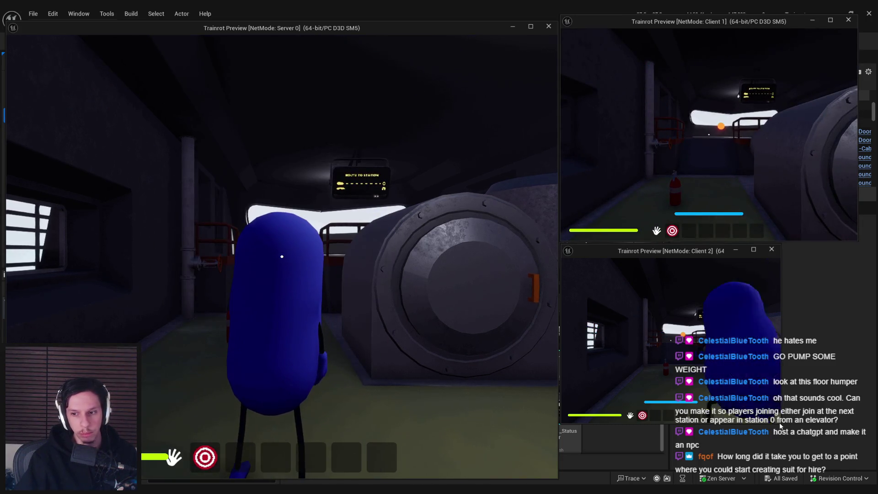
pyautogui.moveTo(780, 425); pyautogui.dragTo(860, 478)
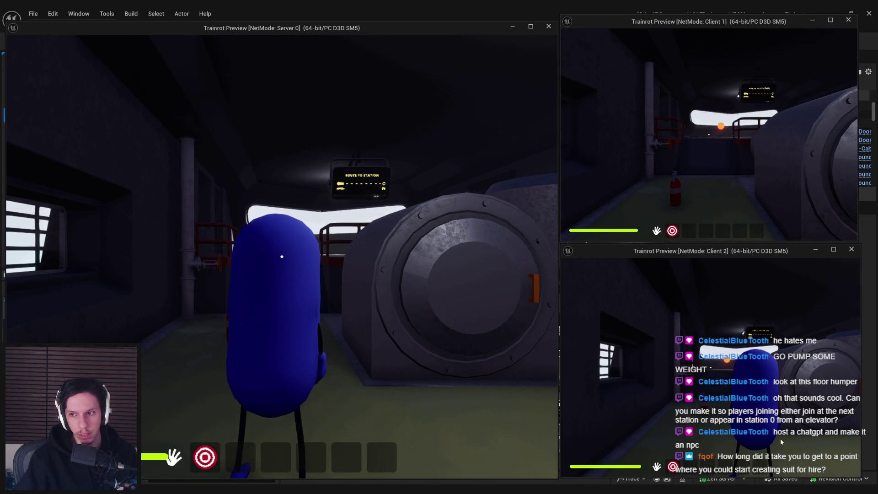
pyautogui.press('`')
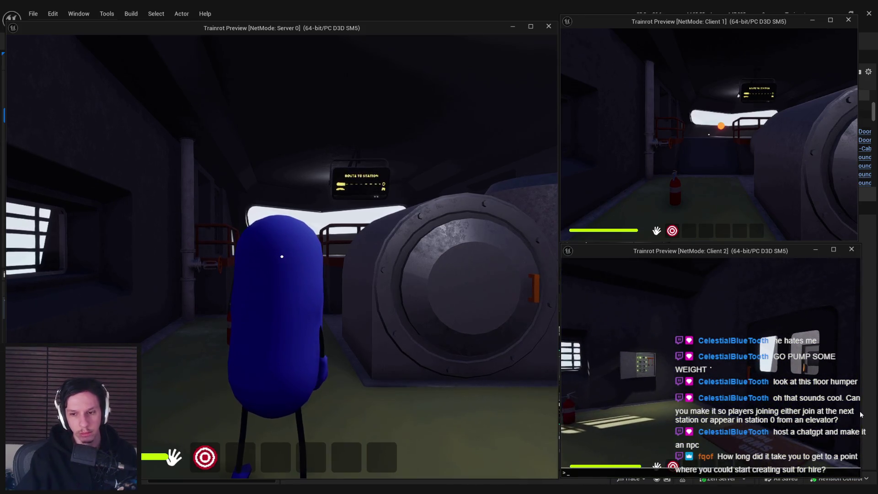
pyautogui.press('super')
pyautogui.press('Escape')
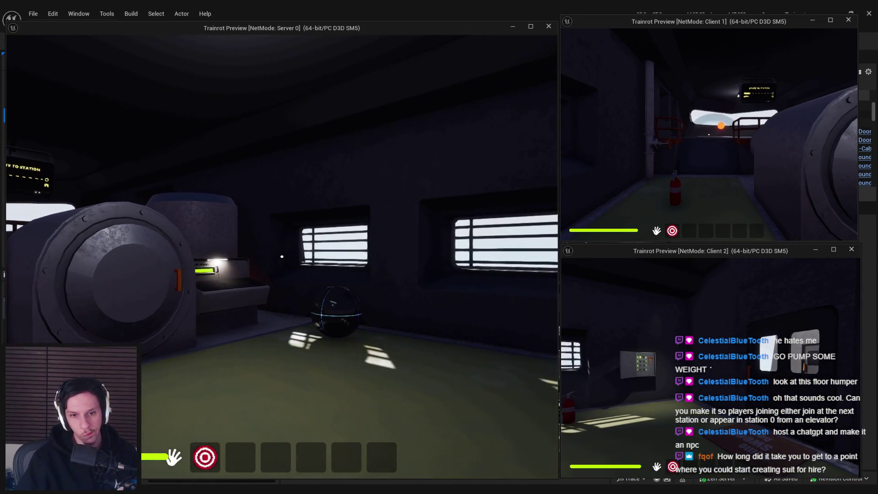
pyautogui.press('`')
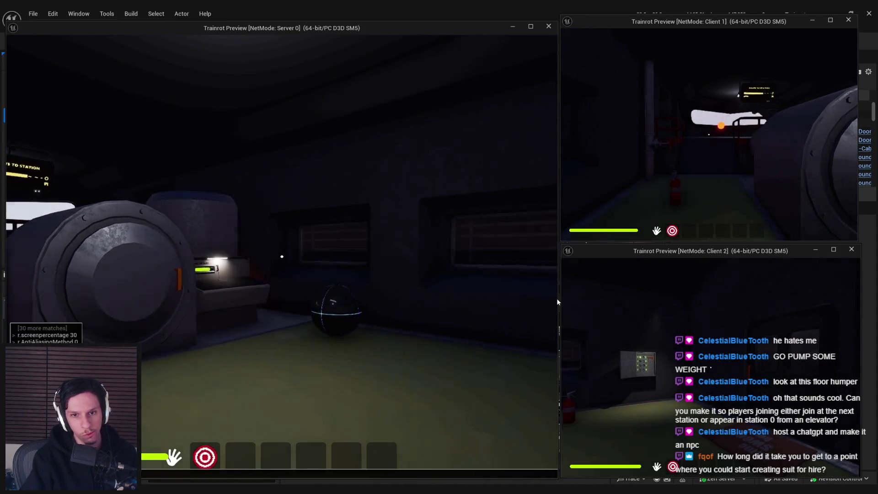
pyautogui.press('`')
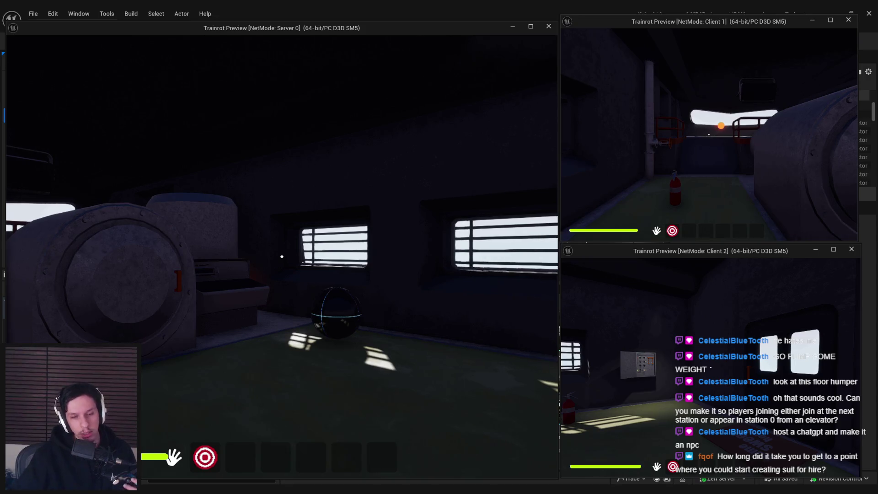
# Step: Walk the server player to the door, end the session, and inspect the Client logged in log entry
pyautogui.press('e')
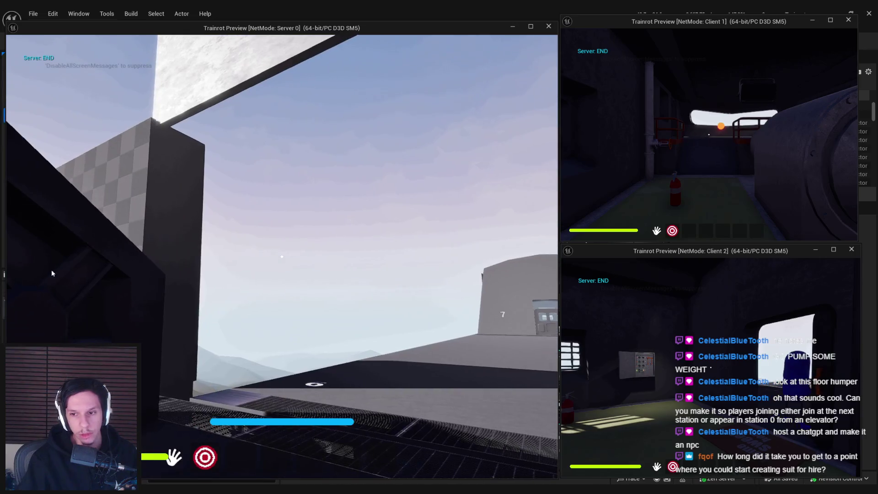
pyautogui.press('super')
pyautogui.click(709, 366)
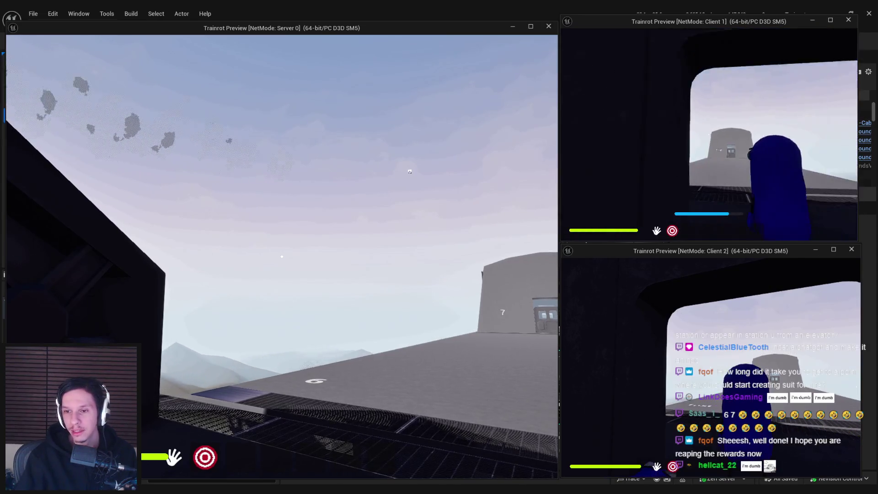
pyautogui.press('Escape')
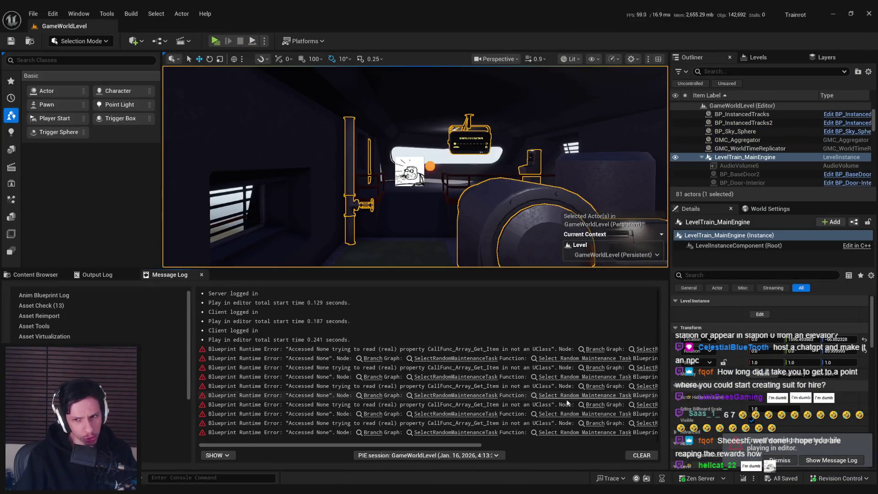
pyautogui.moveTo(419, 445)
pyautogui.mouseDown()
pyautogui.moveTo(588, 433)
pyautogui.moveTo(319, 444)
pyautogui.mouseUp()
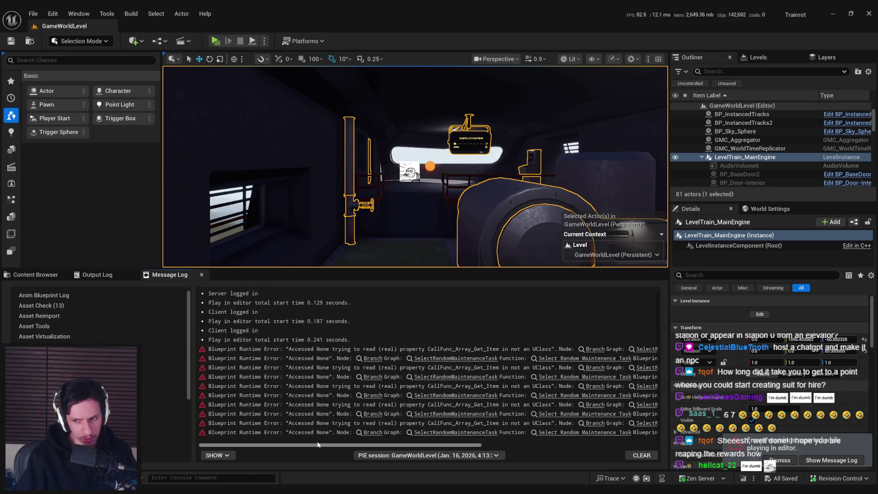
pyautogui.click(407, 332)
# Step: Recheck the Start Camera Fade node in BP_TrainrotGameState, then switch to the Steam store front
pyautogui.click(292, 467)
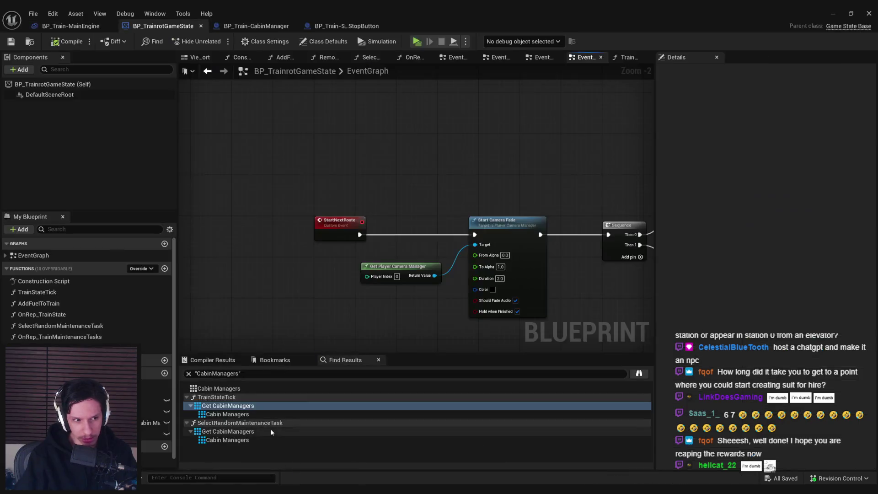
pyautogui.click(510, 230)
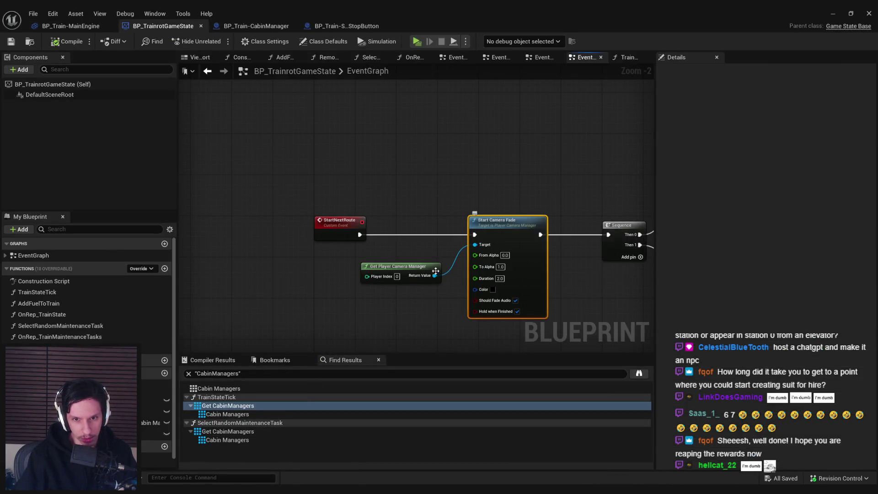
pyautogui.click(426, 313)
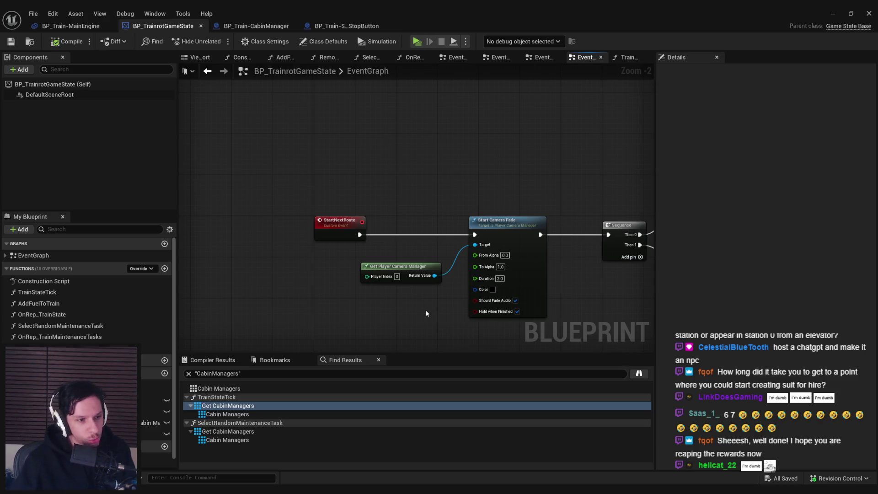
pyautogui.scroll(-1, 389, 216)
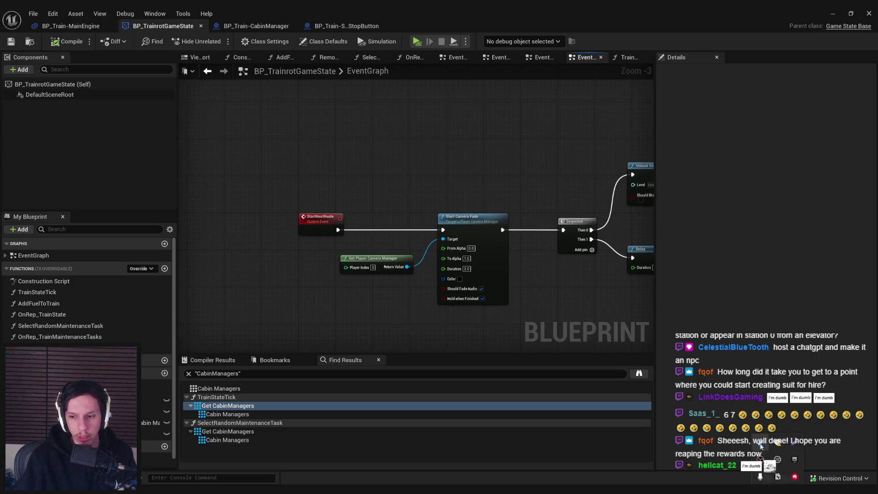
pyautogui.hotkey('alt', 'Tab')
pyautogui.click(42, 26)
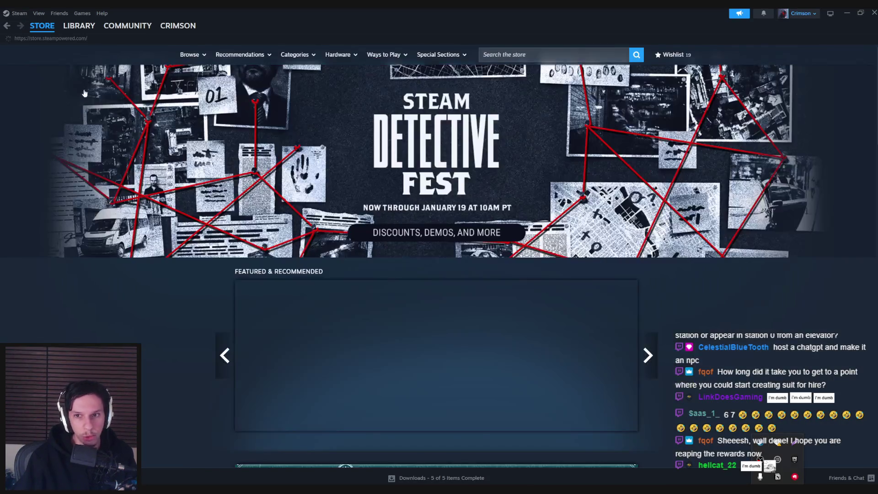
# Step: Open the Suit for Hire store page and scroll through it
pyautogui.click(79, 26)
pyautogui.click(147, 220)
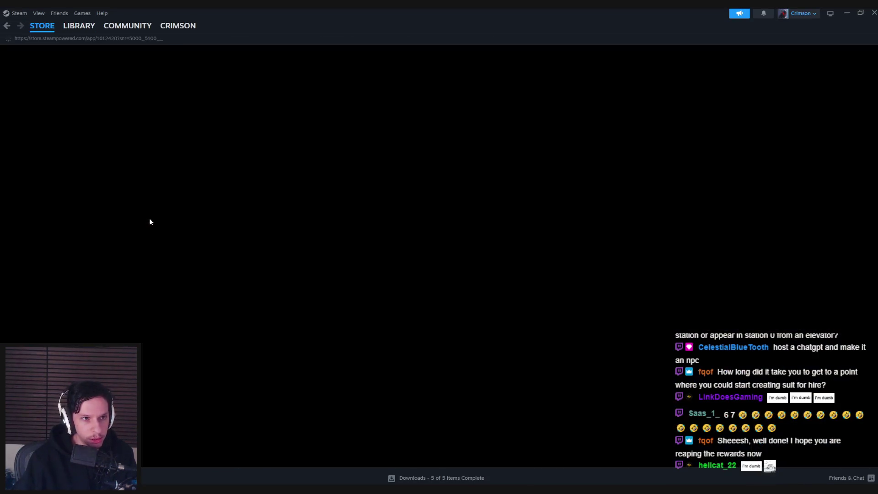
pyautogui.scroll(-10, 96, 257)
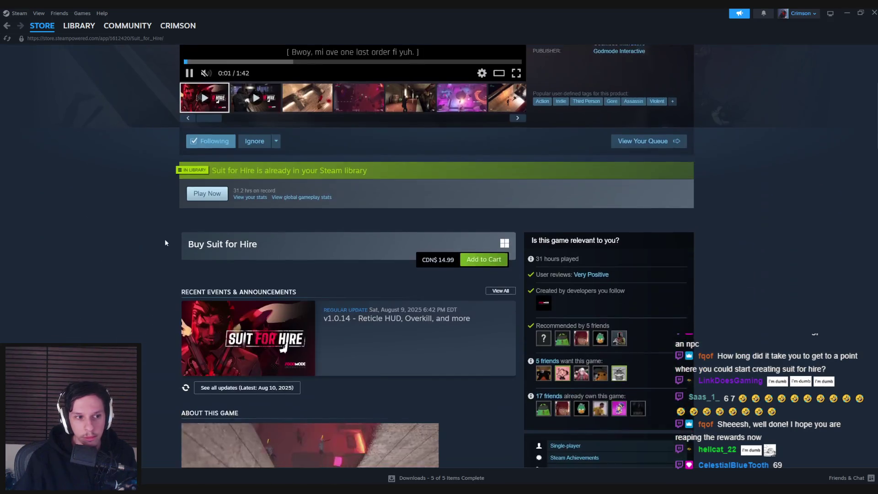
pyautogui.scroll(-15, 88, 256)
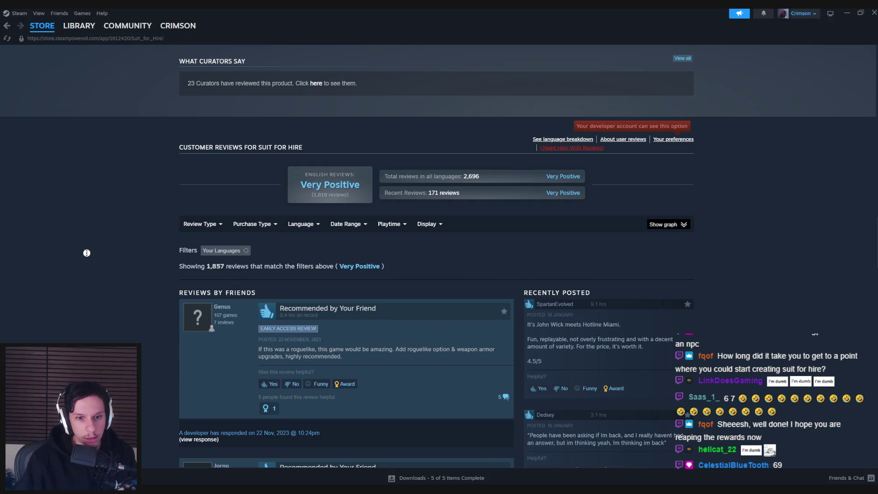
pyautogui.scroll(20, 86, 252)
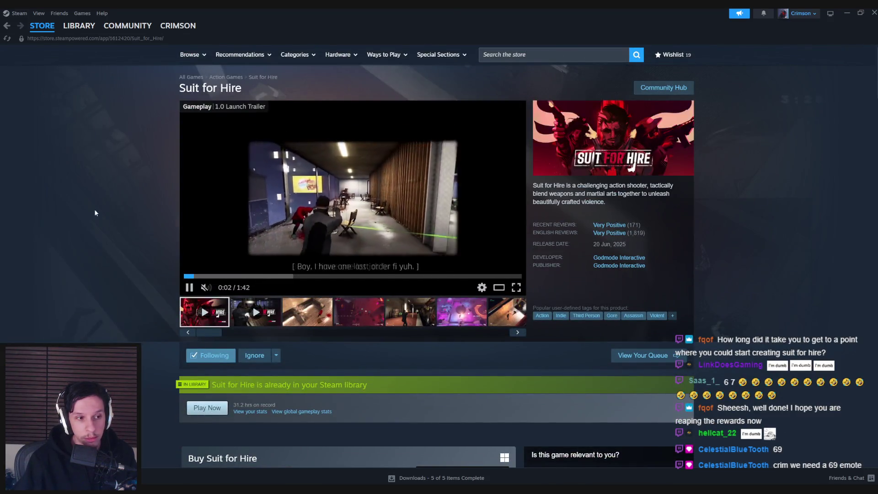
pyautogui.scroll(-20, 93, 213)
pyautogui.scroll(-7, 94, 215)
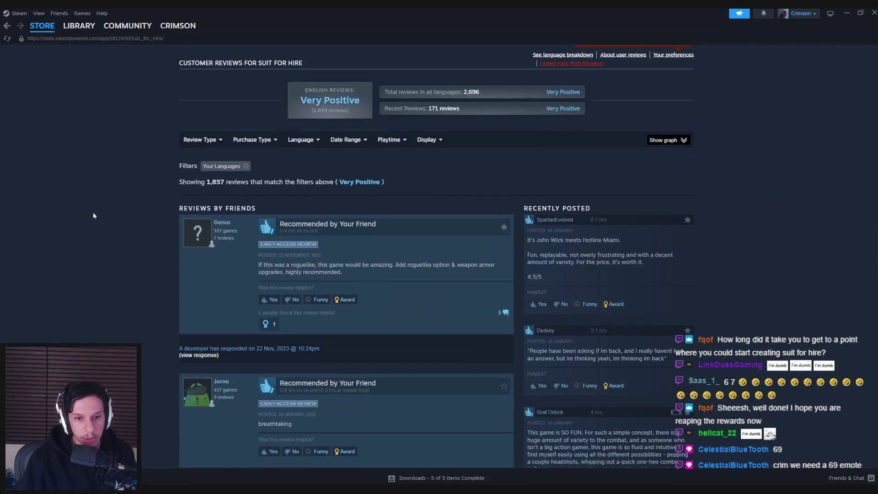
pyautogui.scroll(20, 92, 212)
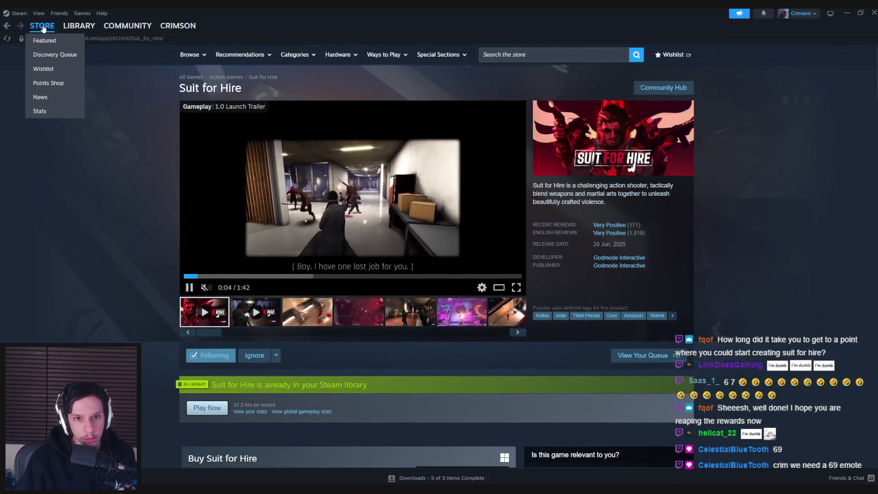
# Step: Return to the store front and browse the Top Sellers list
pyautogui.click(41, 38)
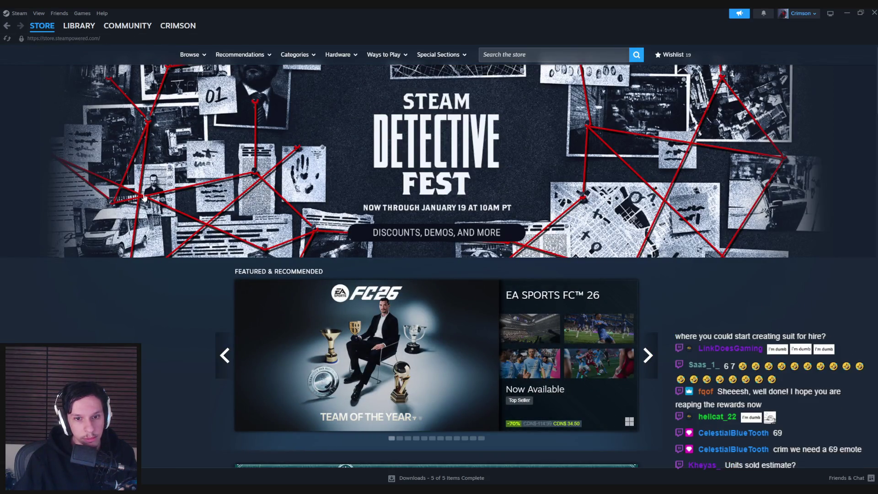
pyautogui.scroll(-10, 127, 215)
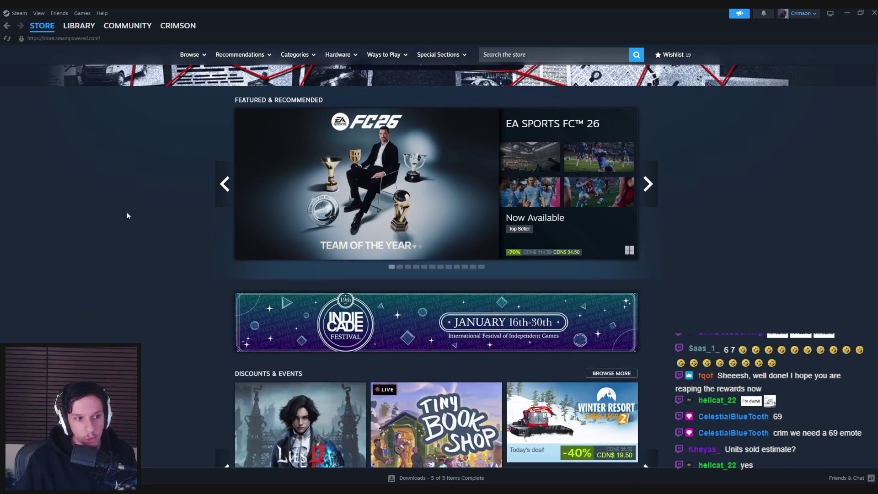
pyautogui.scroll(-15, 127, 216)
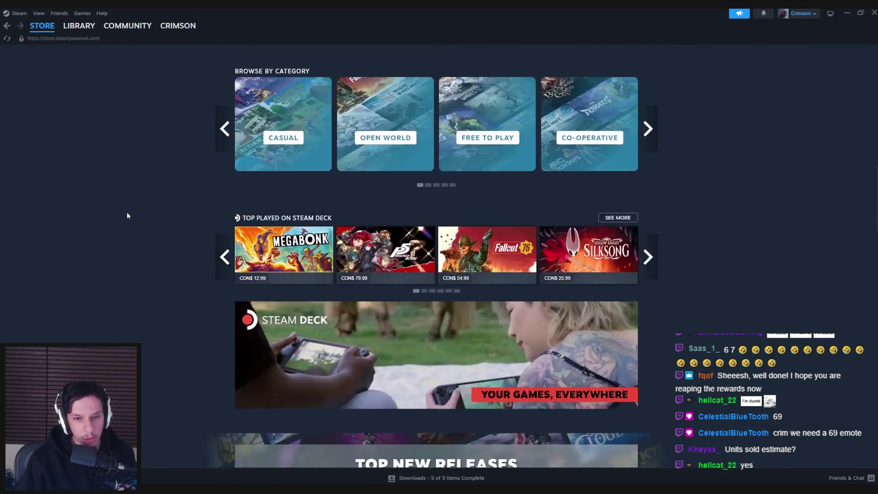
pyautogui.scroll(-15, 128, 216)
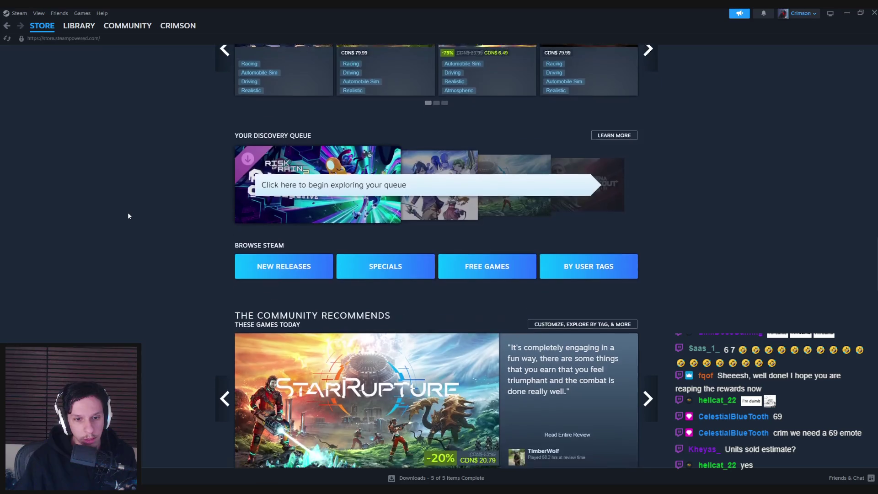
pyautogui.scroll(-5, 128, 216)
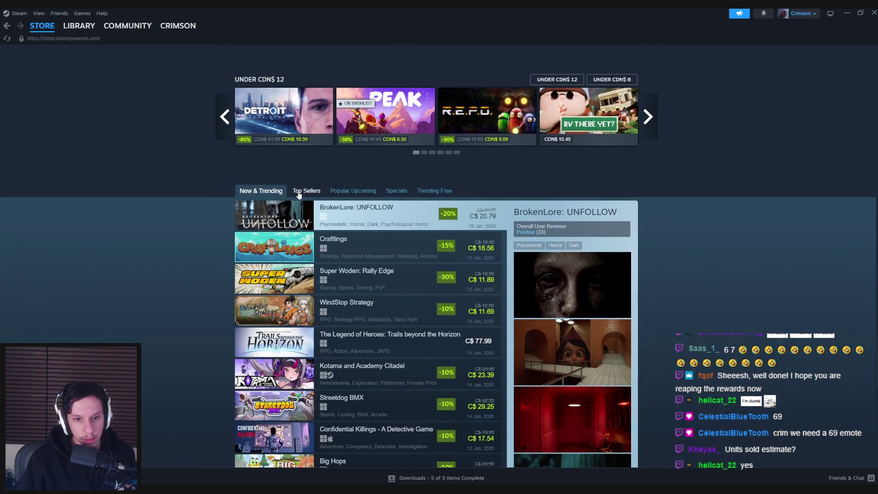
pyautogui.click(298, 194)
pyautogui.scroll(-3, 141, 239)
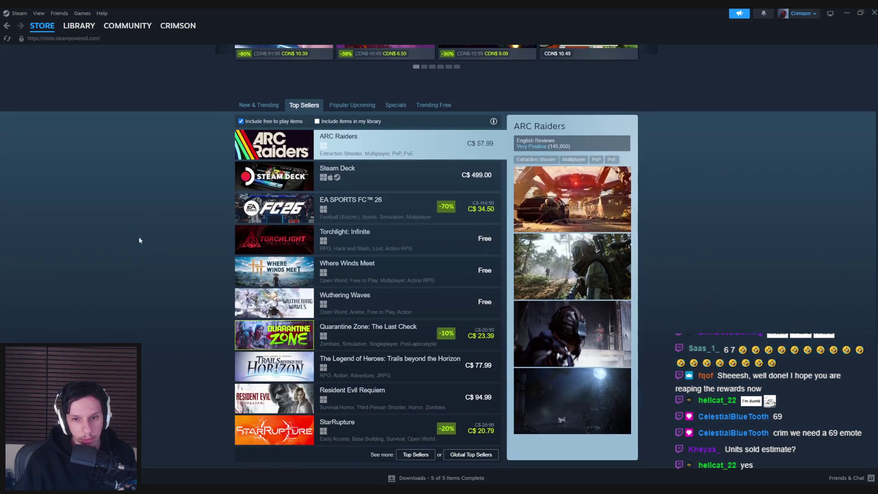
pyautogui.scroll(1, 123, 238)
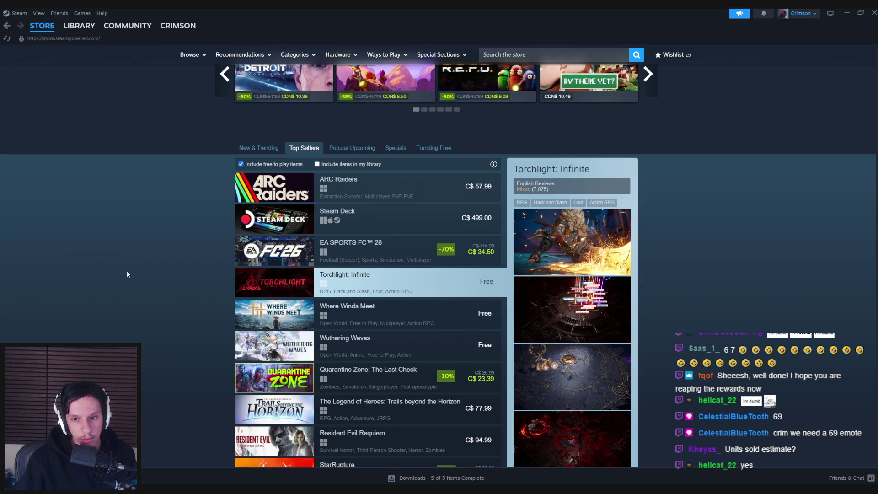
pyautogui.scroll(-1, 128, 274)
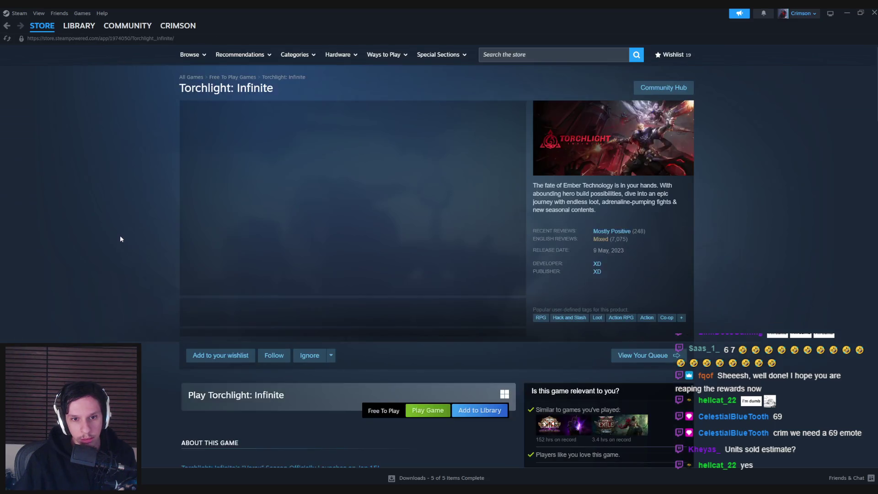
# Step: Open the Torchlight: Infinite page and page through six of its screenshots
pyautogui.click(317, 312)
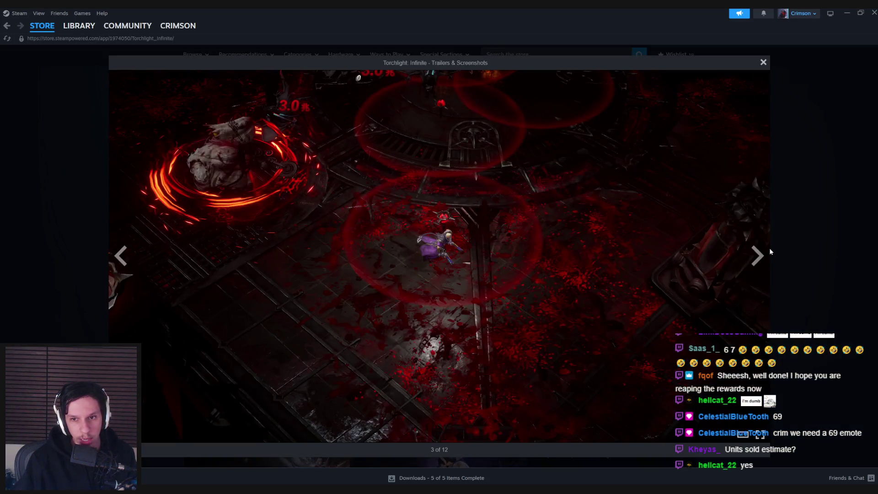
pyautogui.click(757, 256)
pyautogui.click(757, 257)
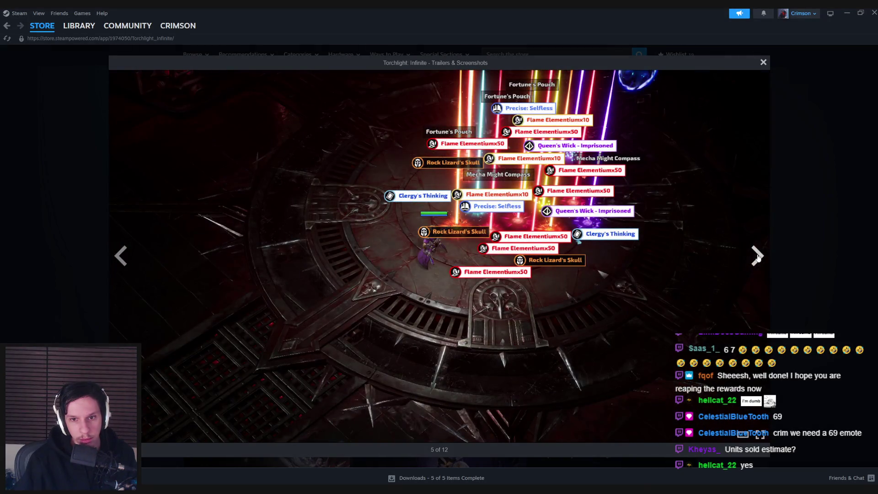
pyautogui.click(758, 257)
pyautogui.click(758, 257)
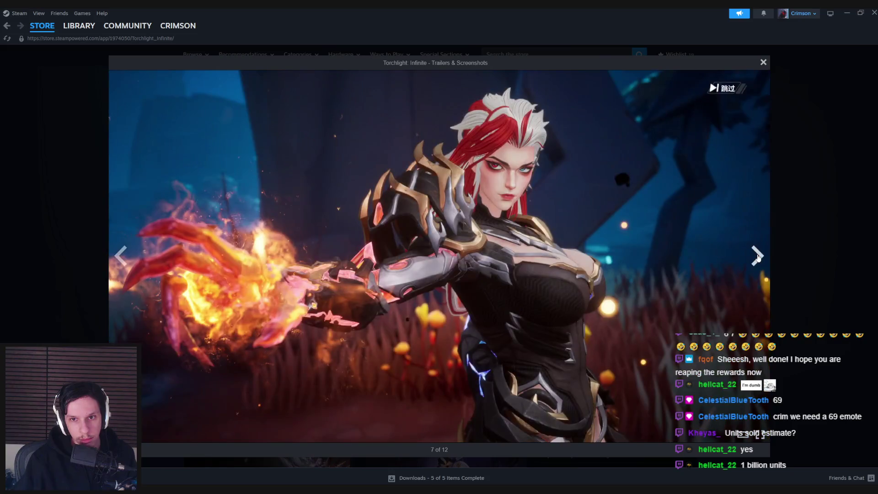
pyautogui.click(758, 257)
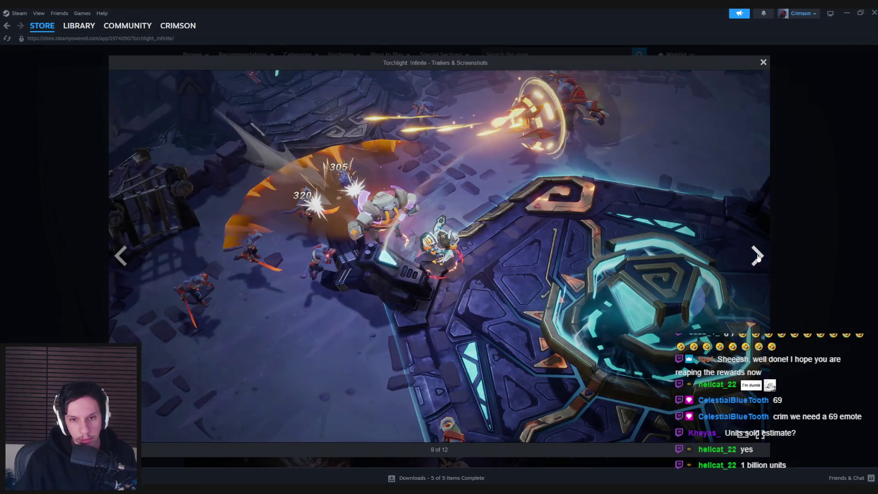
pyautogui.click(758, 257)
pyautogui.click(758, 257)
pyautogui.press('Escape')
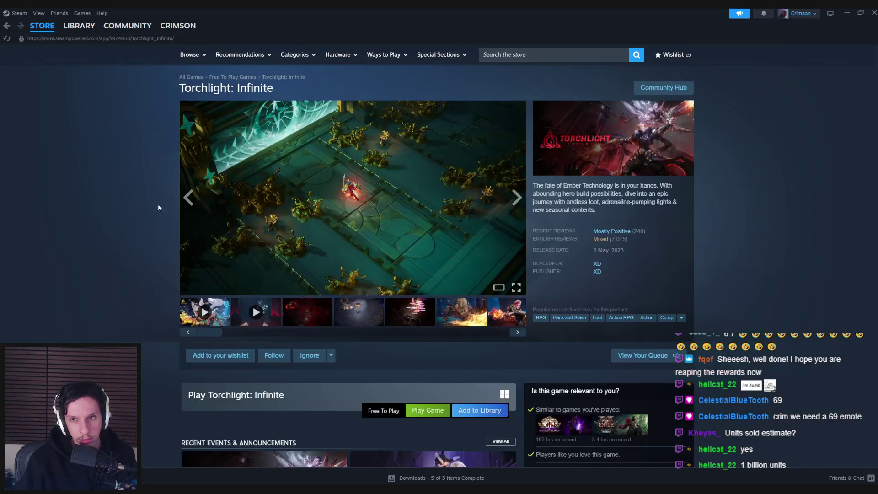
# Step: Go back to Top Sellers, close Steam, and start a multiplayer PIE test in Unreal
pyautogui.hotkey('alt', 'Left')
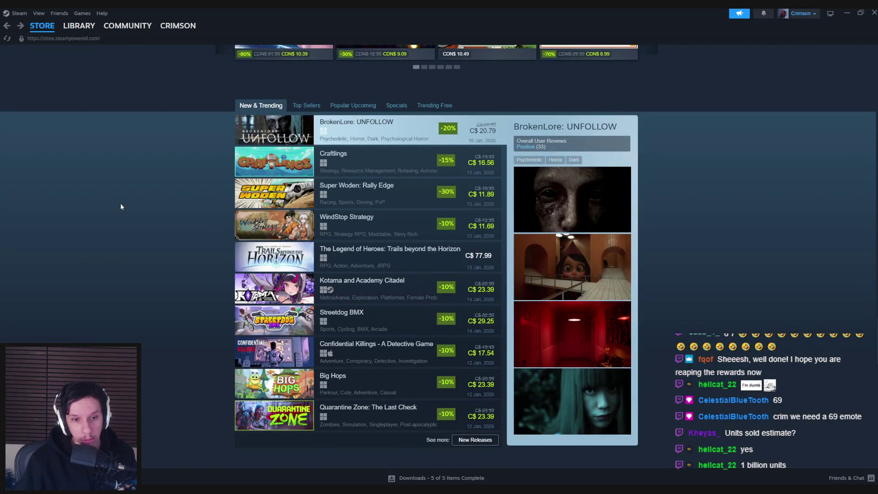
pyautogui.scroll(1, 121, 207)
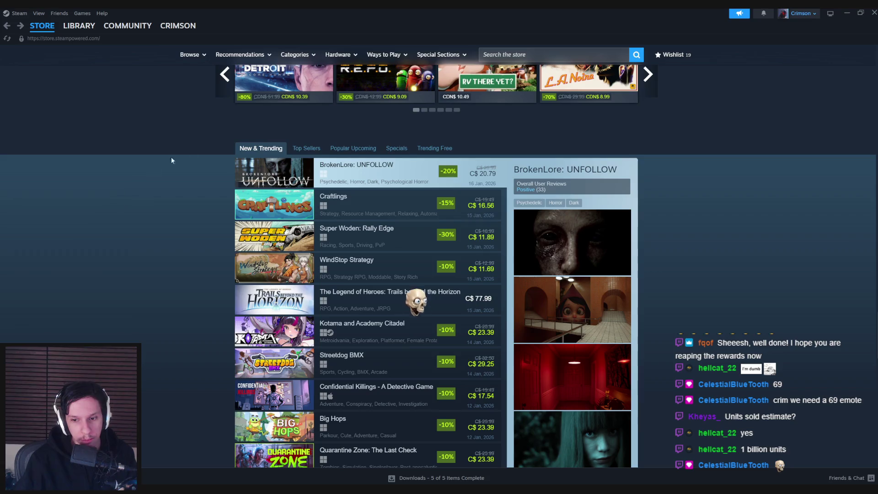
pyautogui.click(320, 151)
pyautogui.scroll(-1, 148, 222)
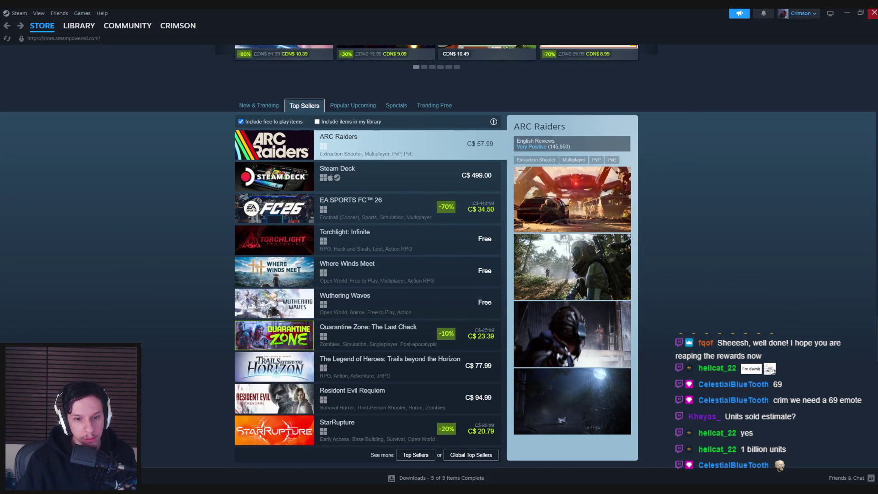
pyautogui.click(871, 13)
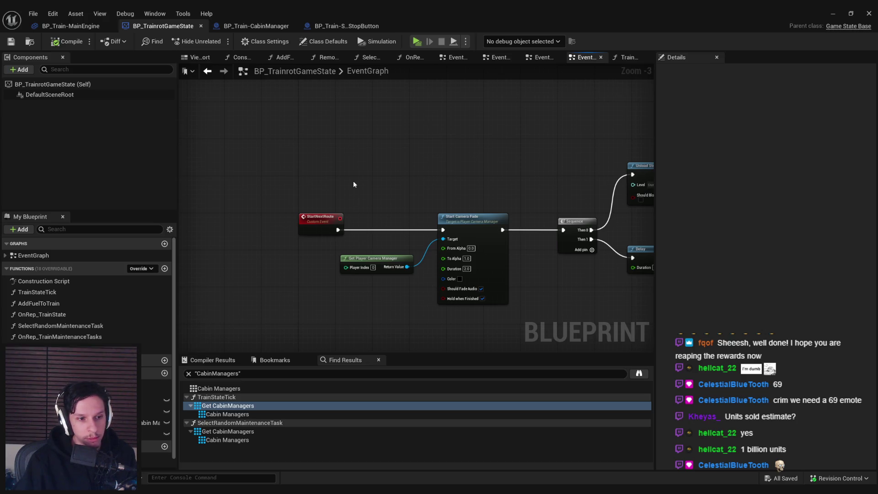
pyautogui.click(833, 14)
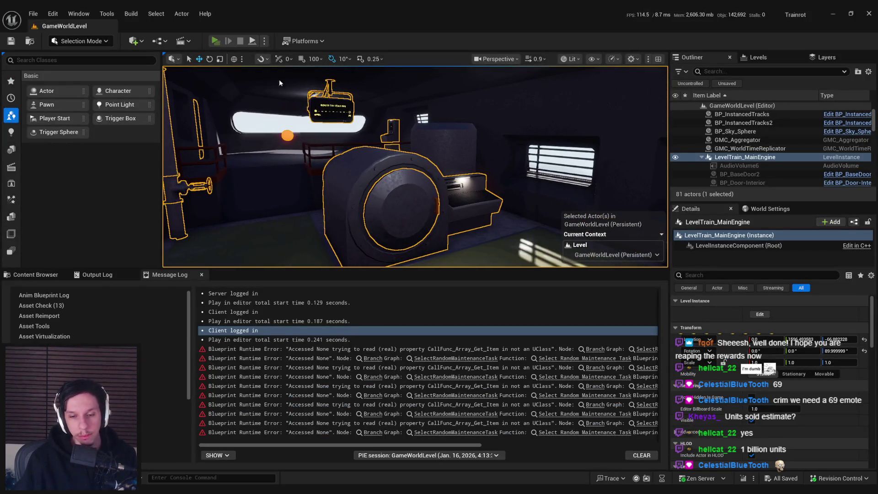
pyautogui.click(215, 41)
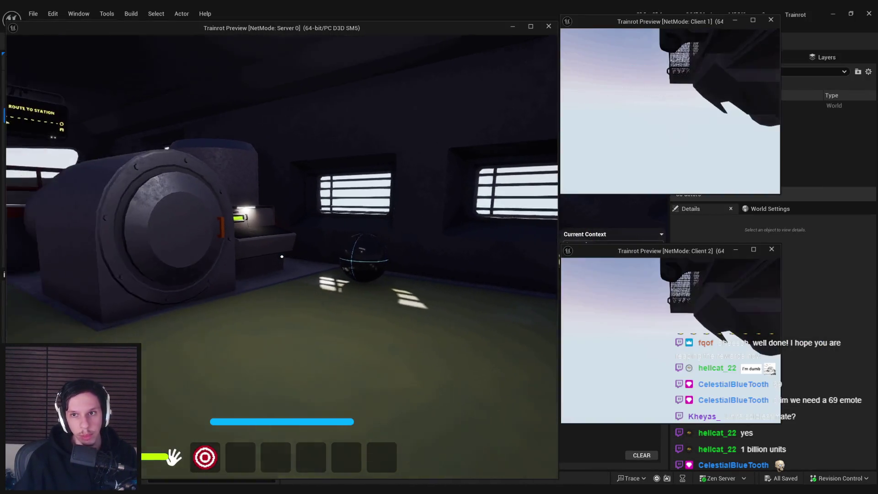
# Step: Open the in-game console in the PIE server window, then refocus the game view
pyautogui.press('`')
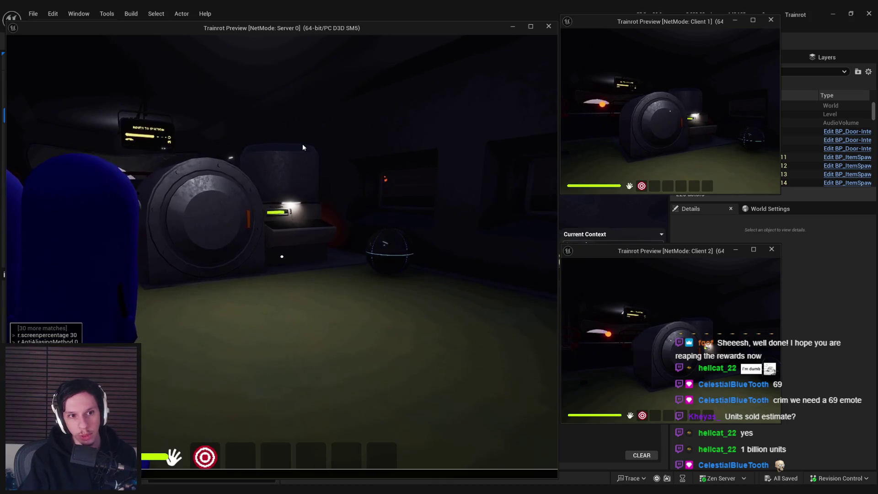
pyautogui.click(303, 144)
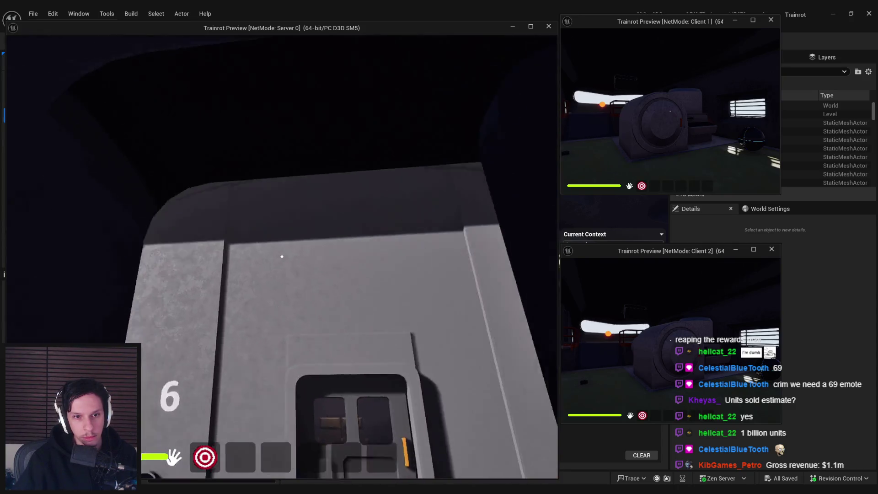
pyautogui.press('super')
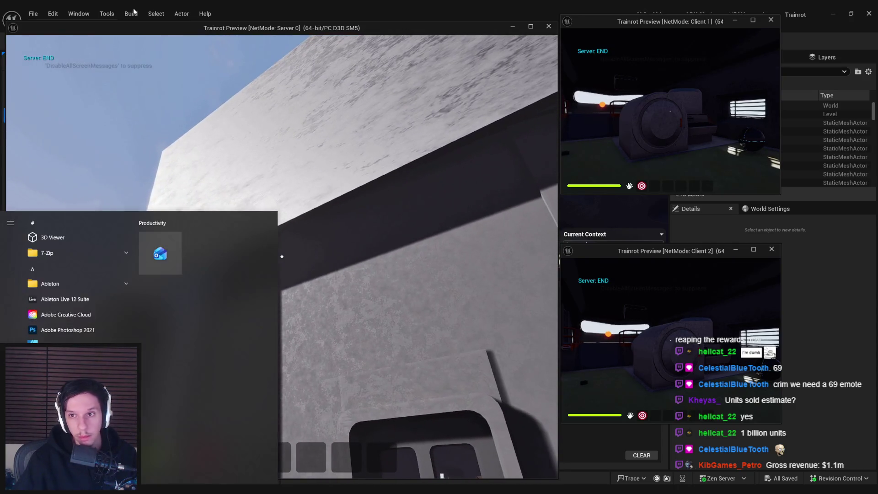
pyautogui.press('Escape')
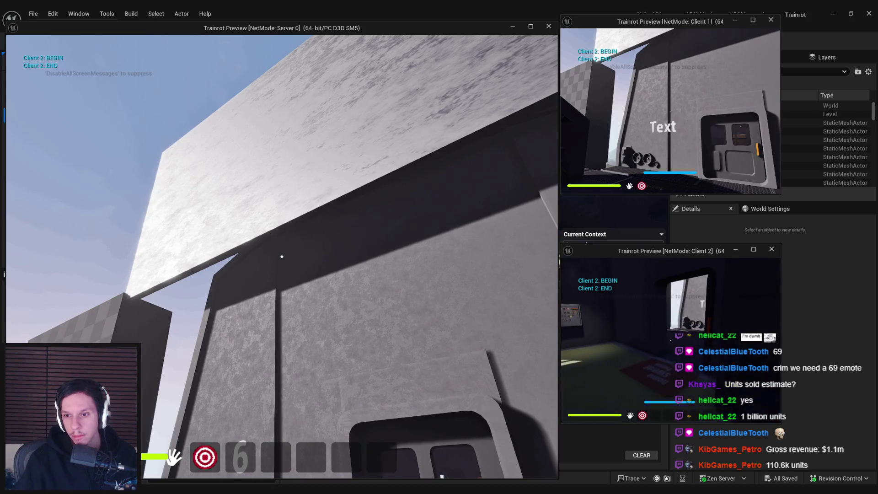
# Step: Walk the server player into the train, press the orange cabin button, then stop the playtest
pyautogui.press('w')
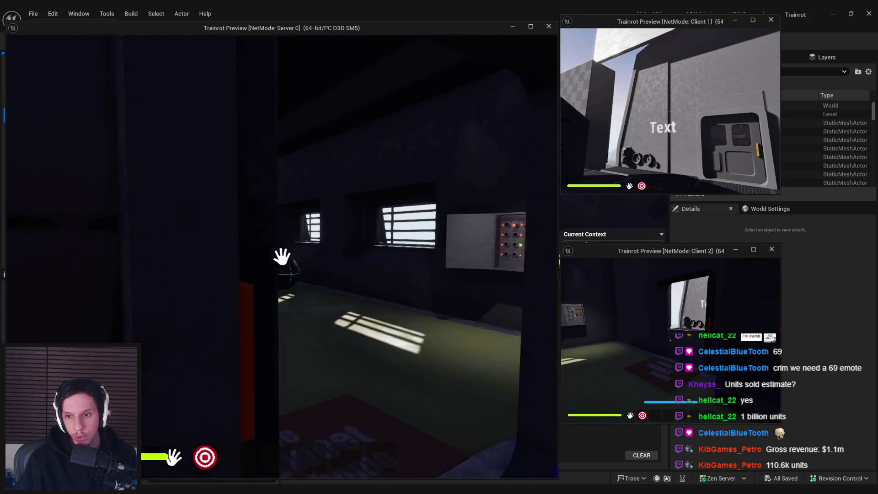
pyautogui.press('e')
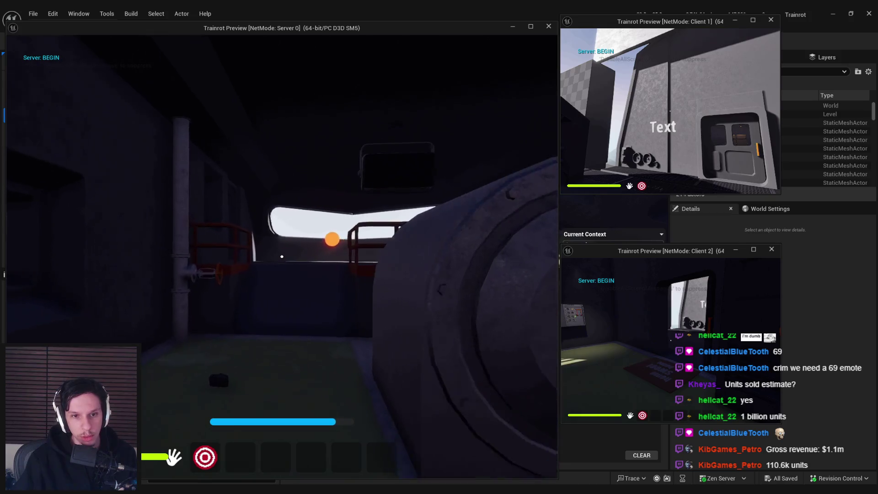
pyautogui.press('w')
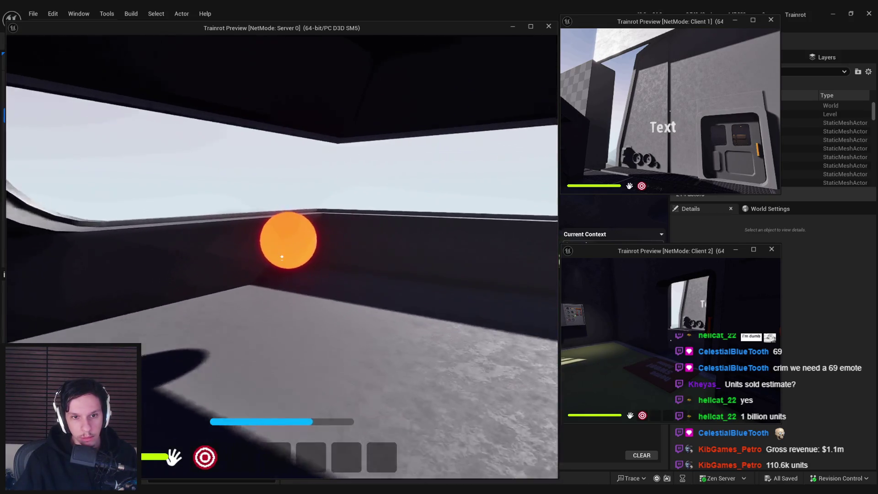
pyautogui.press('e')
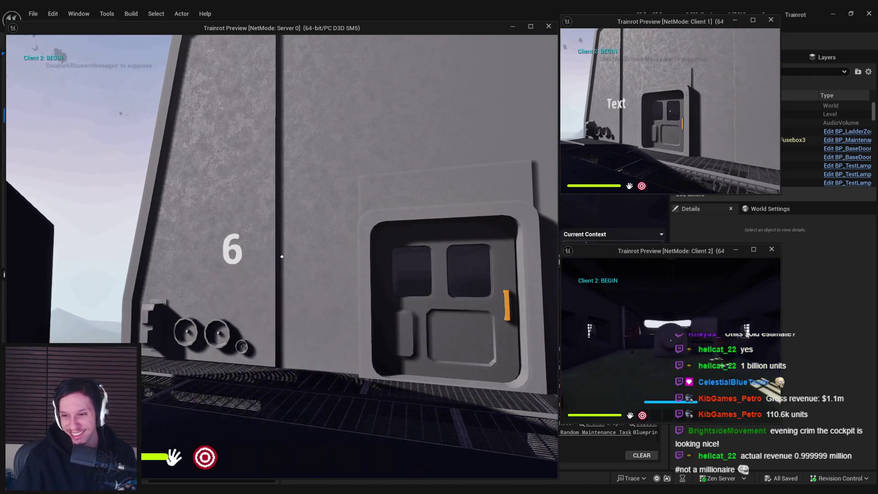
pyautogui.press('Escape')
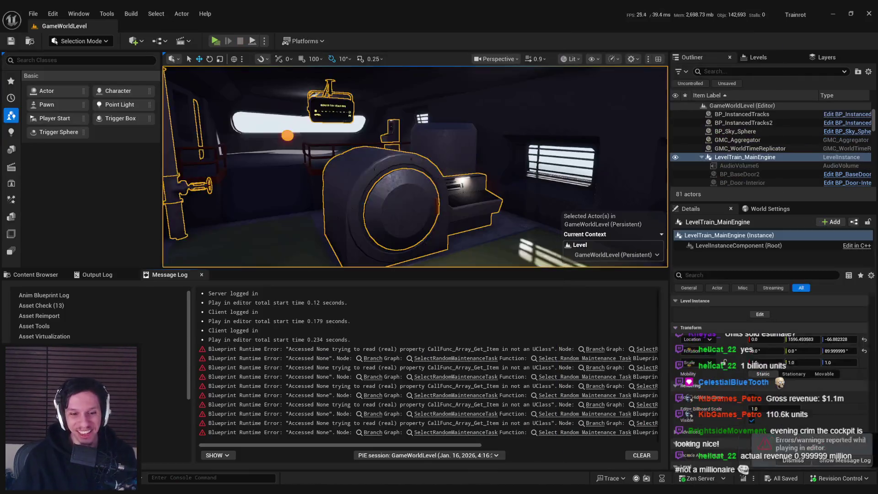
# Step: Review the camera fade and sequence nodes in BP_TrainrotGameState, checking the level editor in between
pyautogui.click(305, 479)
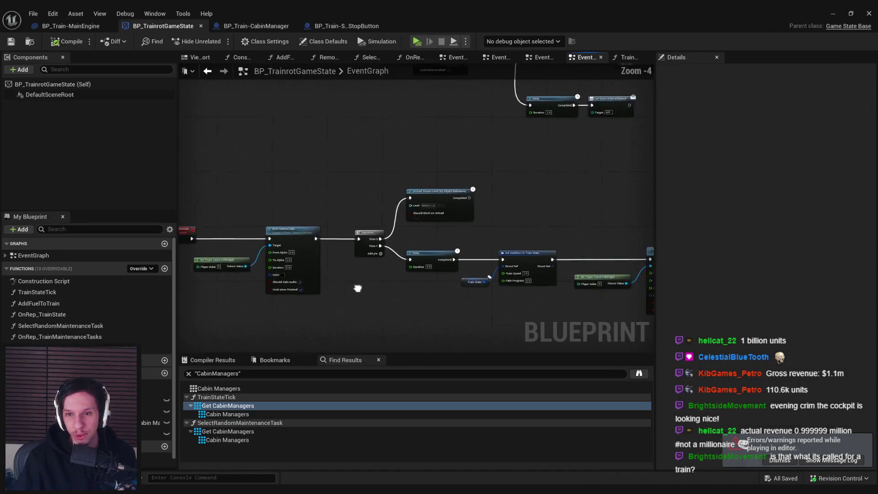
pyautogui.scroll(1, 375, 190)
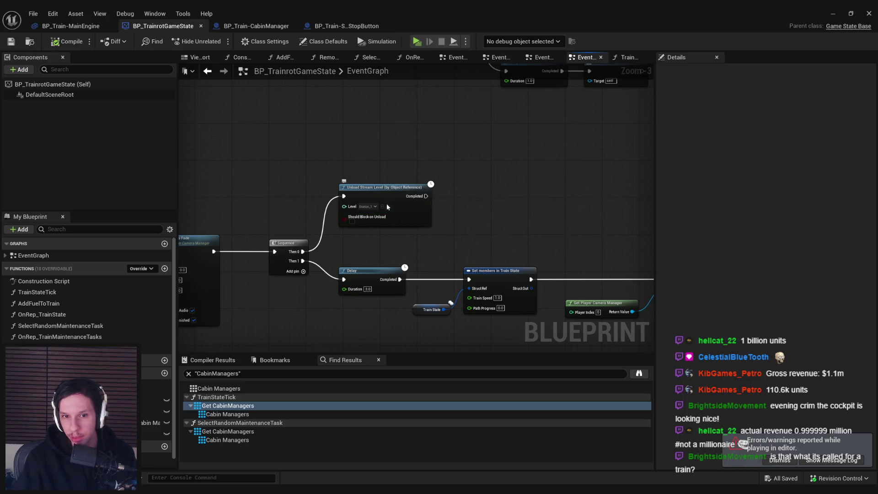
pyautogui.moveTo(341, 252); pyautogui.dragTo(469, 247)
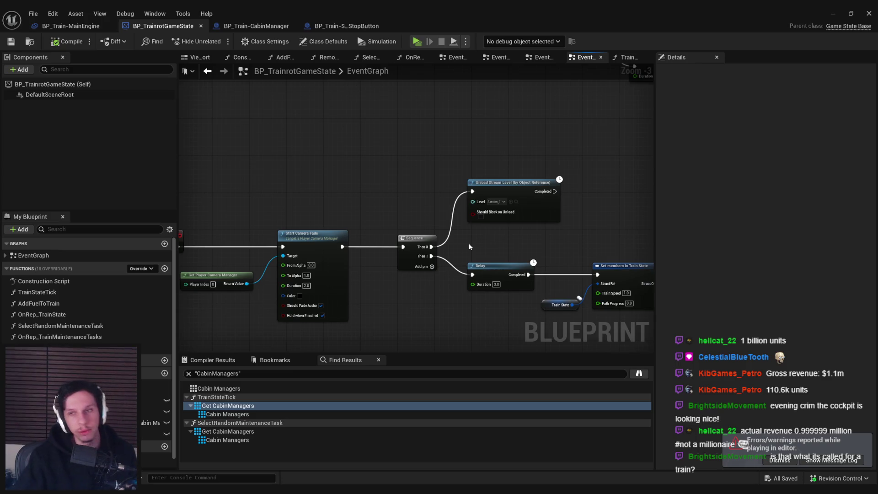
pyautogui.click(827, 15)
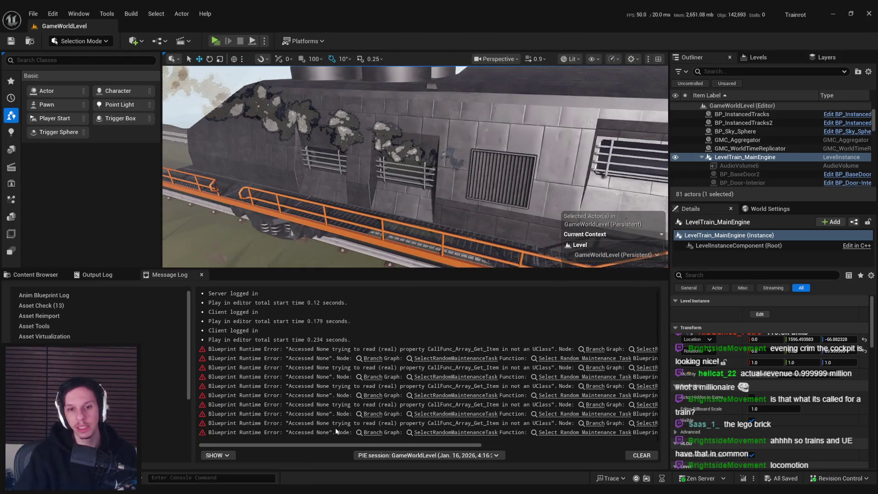
pyautogui.hotkey('alt', 'Tab')
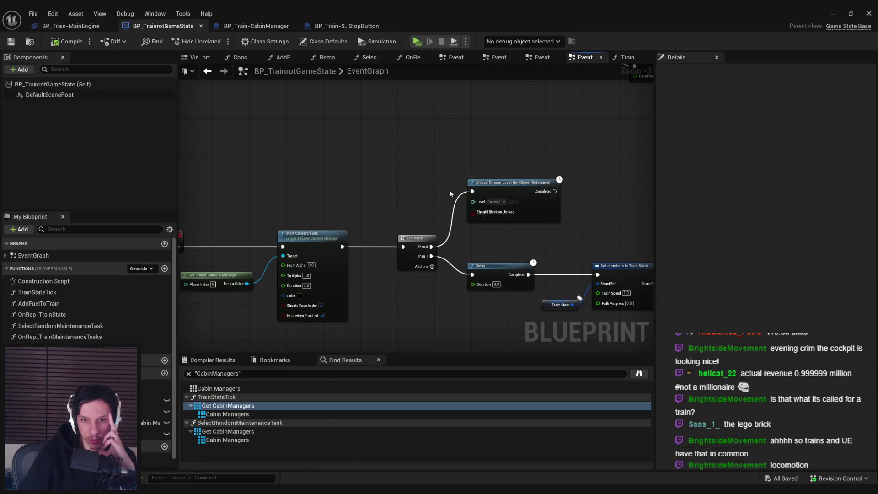
pyautogui.hotkey('ctrl', 'z')
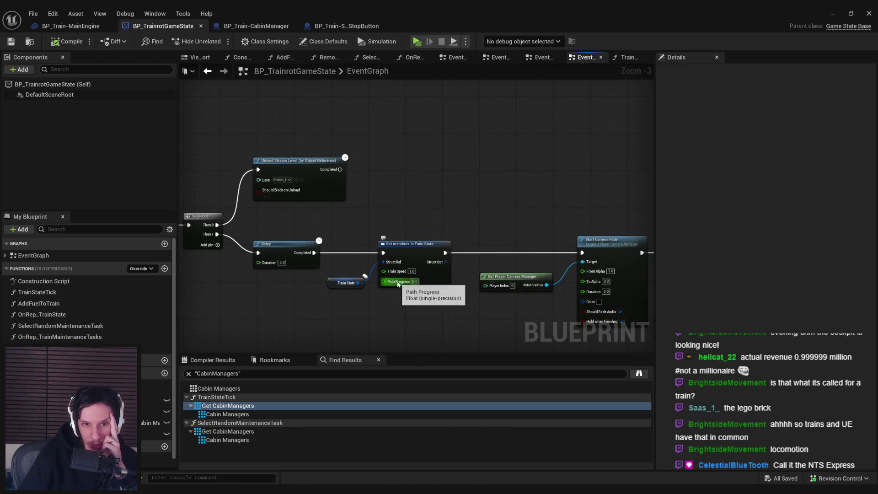
pyautogui.moveTo(329, 238); pyautogui.dragTo(408, 254)
# Step: Find all references to Unload Stream Level by name, then open the TrainStateTick function graph
pyautogui.rightClick(404, 182)
pyautogui.moveTo(446, 280)
pyautogui.click(503, 284)
pyautogui.click(237, 397)
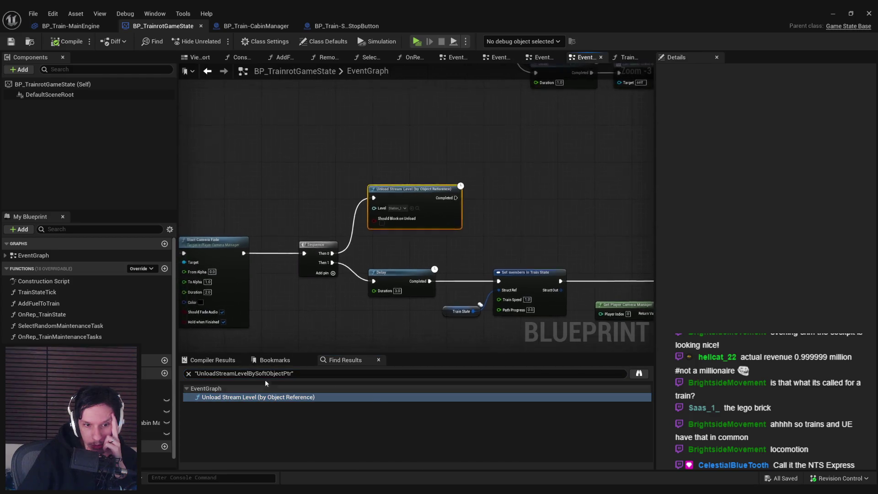
pyautogui.moveTo(318, 318); pyautogui.dragTo(558, 235)
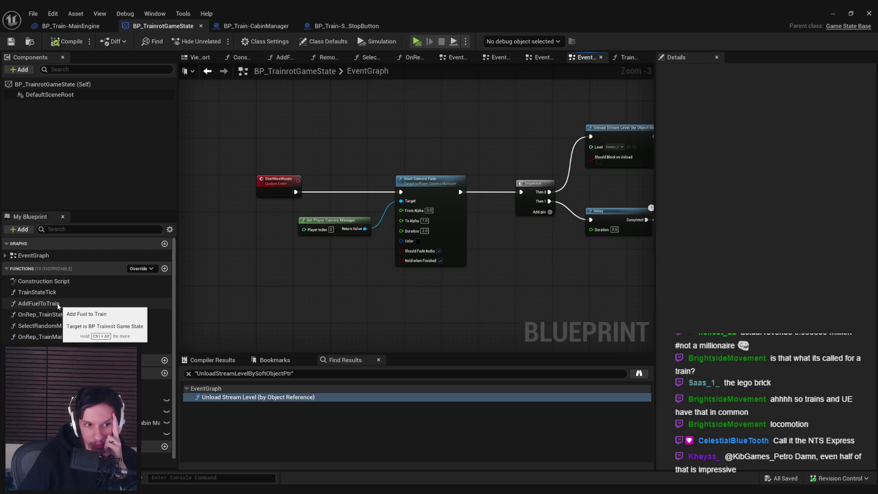
pyautogui.doubleClick(37, 292)
pyautogui.moveTo(418, 290)
pyautogui.mouseDown()
pyautogui.moveTo(372, 290)
pyautogui.moveTo(624, 291)
pyautogui.mouseUp()
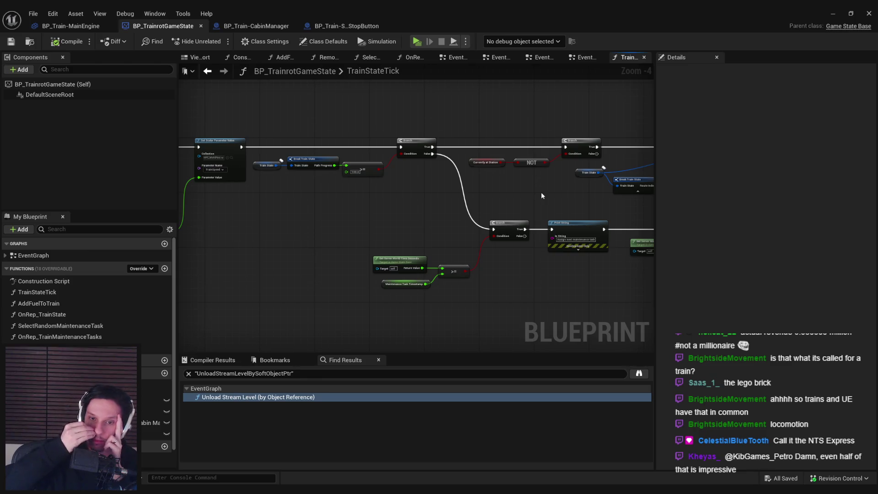
pyautogui.moveTo(425, 219); pyautogui.dragTo(726, 238)
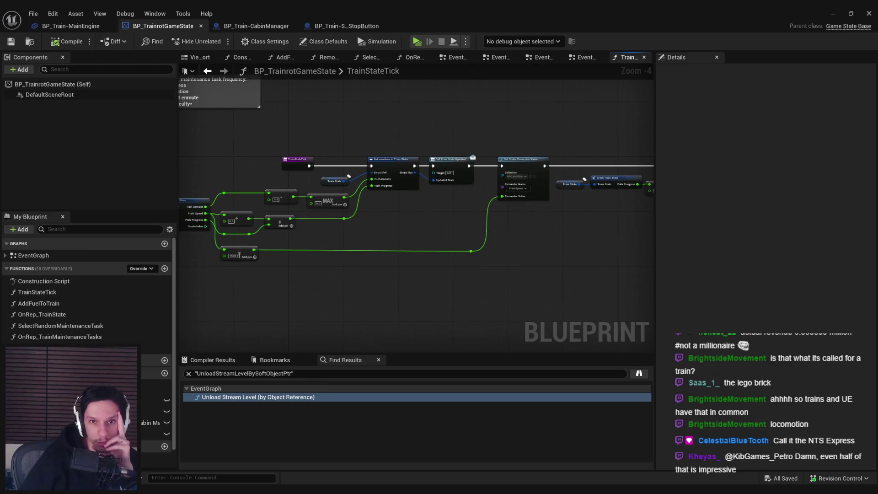
pyautogui.moveTo(652, 226)
pyautogui.mouseDown()
pyautogui.moveTo(355, 233)
pyautogui.moveTo(286, 218)
pyautogui.mouseUp()
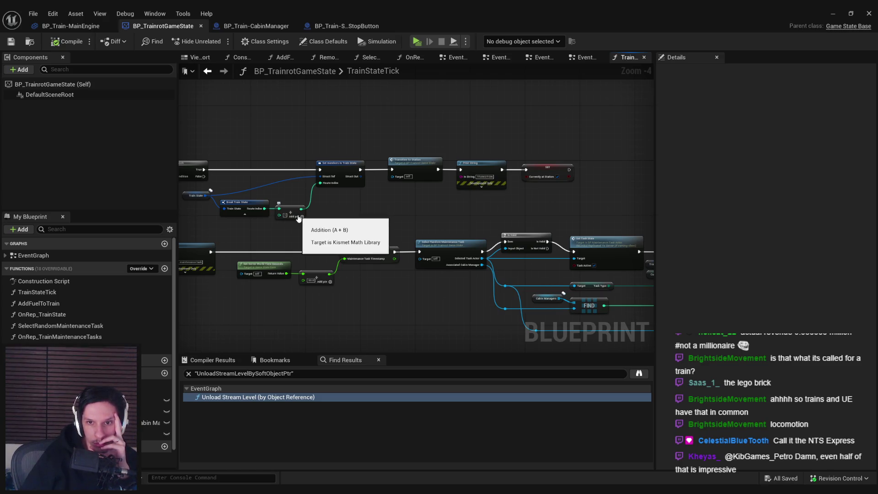
pyautogui.scroll(1, 410, 186)
pyautogui.moveTo(220, 187); pyautogui.dragTo(410, 186)
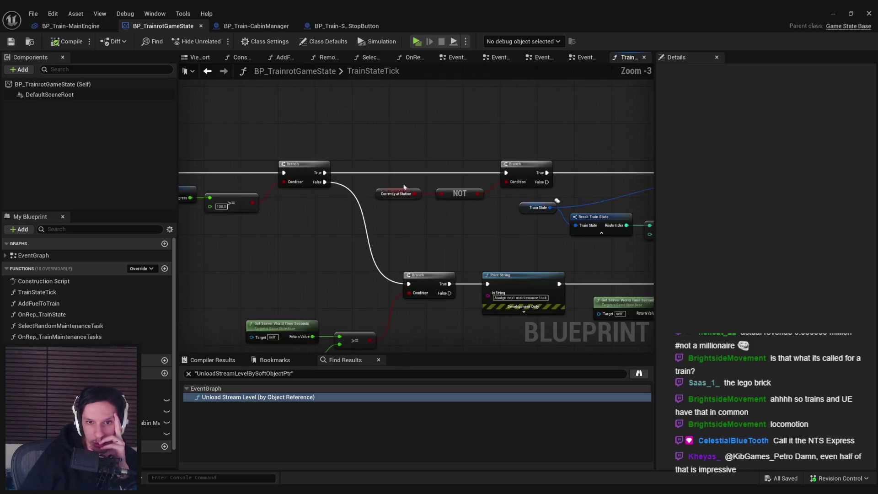
pyautogui.moveTo(510, 201); pyautogui.dragTo(377, 214)
pyautogui.scroll(-3, 273, 225)
pyautogui.scroll(4, 455, 193)
pyautogui.scroll(-1, 509, 208)
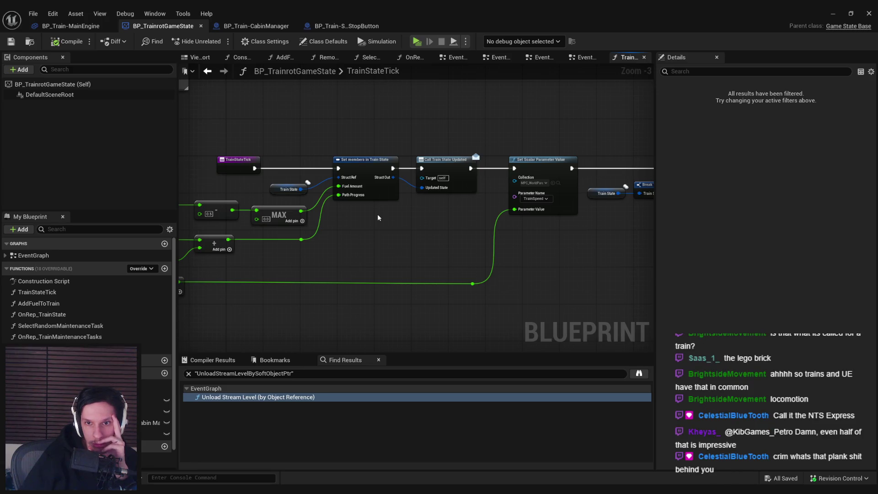
pyautogui.moveTo(576, 261)
pyautogui.mouseDown()
pyautogui.moveTo(275, 254)
pyautogui.moveTo(412, 255)
pyautogui.moveTo(316, 256)
pyautogui.mouseUp()
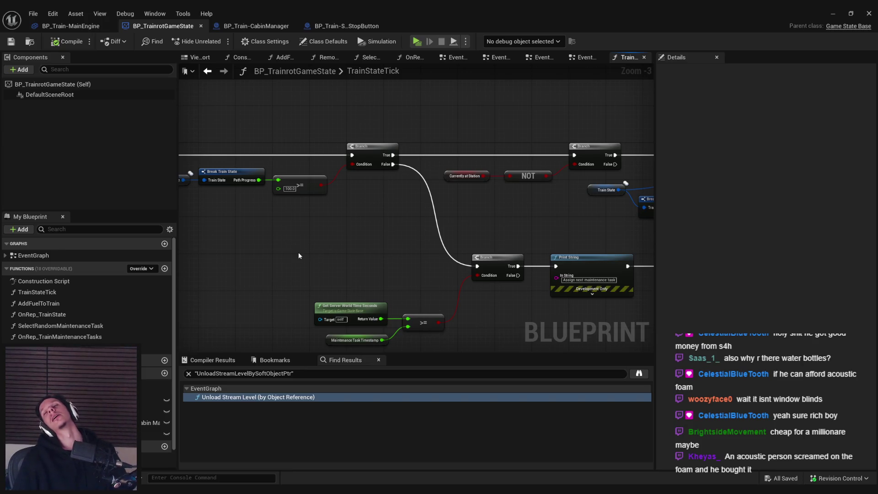
# Step: Frame the lower Branch and time-comparison nodes, then move the comparison nodes up and right
pyautogui.moveTo(300, 227)
pyautogui.mouseDown()
pyautogui.moveTo(260, 231)
pyautogui.moveTo(346, 210)
pyautogui.moveTo(361, 240)
pyautogui.moveTo(228, 255)
pyautogui.mouseUp()
pyautogui.scroll(-2, 347, 210)
pyautogui.scroll(1, 360, 241)
pyautogui.scroll(2, 347, 238)
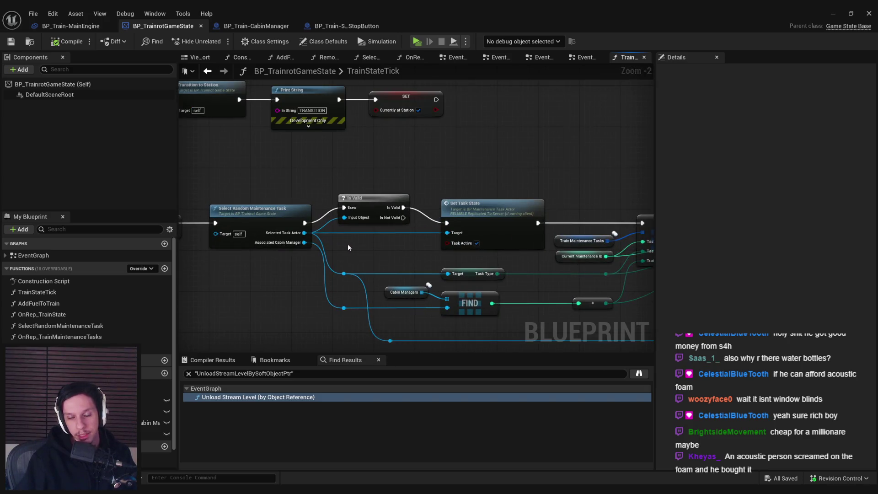
pyautogui.moveTo(348, 248)
pyautogui.mouseDown()
pyautogui.moveTo(259, 289)
pyautogui.moveTo(439, 280)
pyautogui.mouseUp()
pyautogui.scroll(-2, 259, 289)
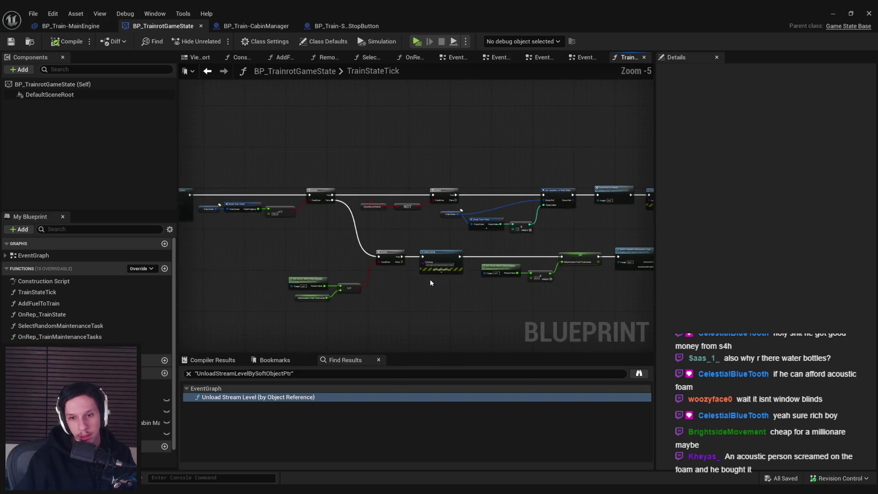
pyautogui.scroll(2, 515, 327)
pyautogui.scroll(-2, 313, 308)
pyautogui.moveTo(314, 308); pyautogui.dragTo(496, 306)
pyautogui.scroll(1, 430, 262)
pyautogui.scroll(-1, 430, 262)
pyautogui.moveTo(349, 237); pyautogui.dragTo(388, 234)
pyautogui.scroll(2, 357, 225)
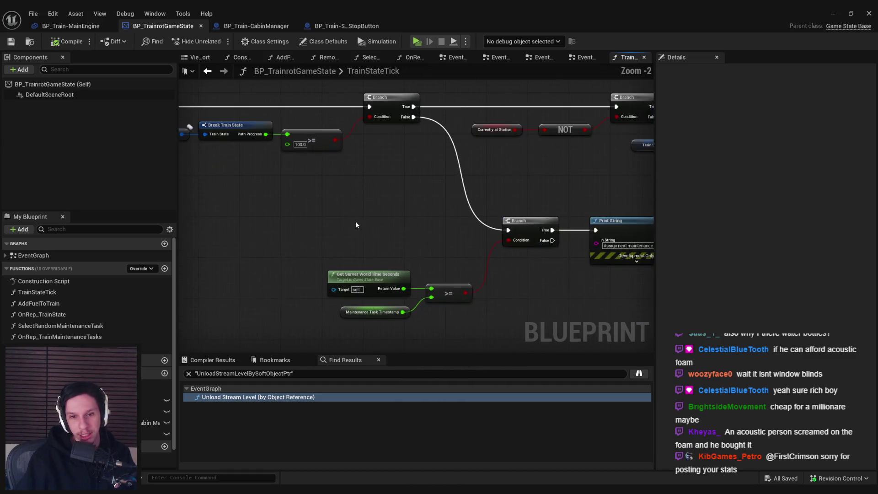
pyautogui.moveTo(344, 253); pyautogui.dragTo(466, 320)
pyautogui.moveTo(380, 274); pyautogui.dragTo(390, 254)
pyautogui.click(431, 297)
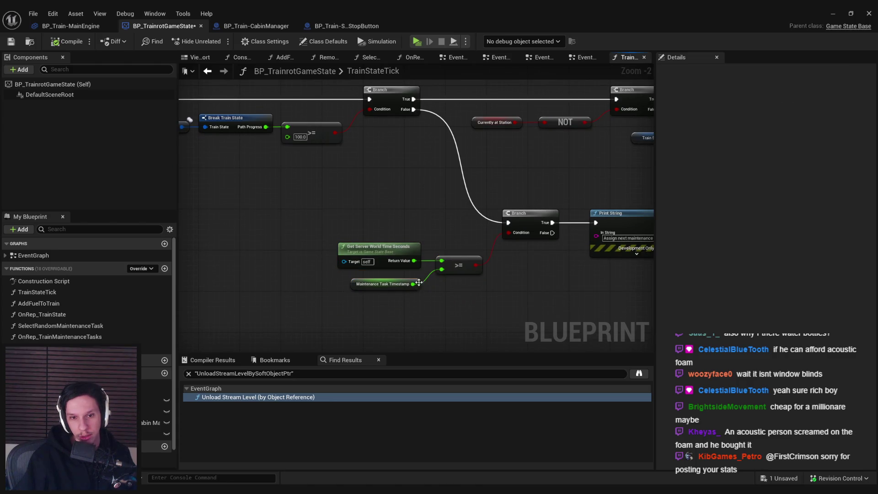
# Step: Shift the server-time comparison nodes together with the lower Branch slightly left
pyautogui.moveTo(341, 220); pyautogui.dragTo(510, 292)
pyautogui.moveTo(529, 220); pyautogui.dragTo(505, 219)
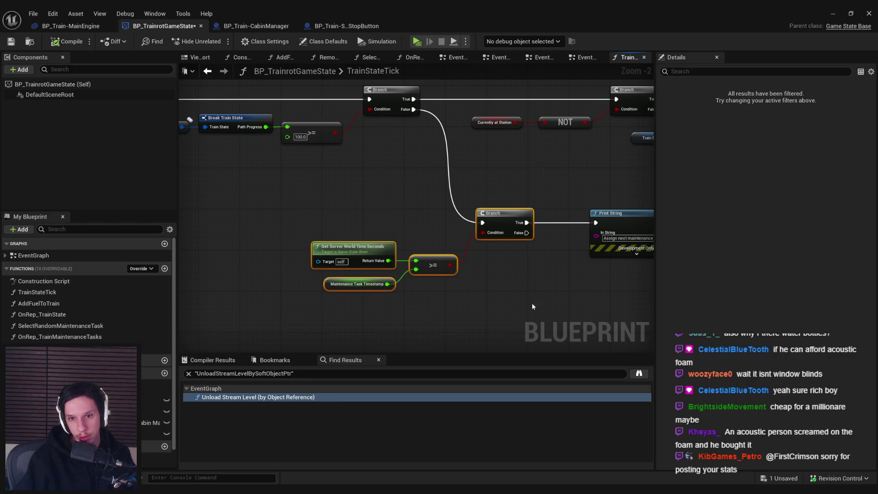
pyautogui.click(499, 256)
pyautogui.scroll(-5, 293, 233)
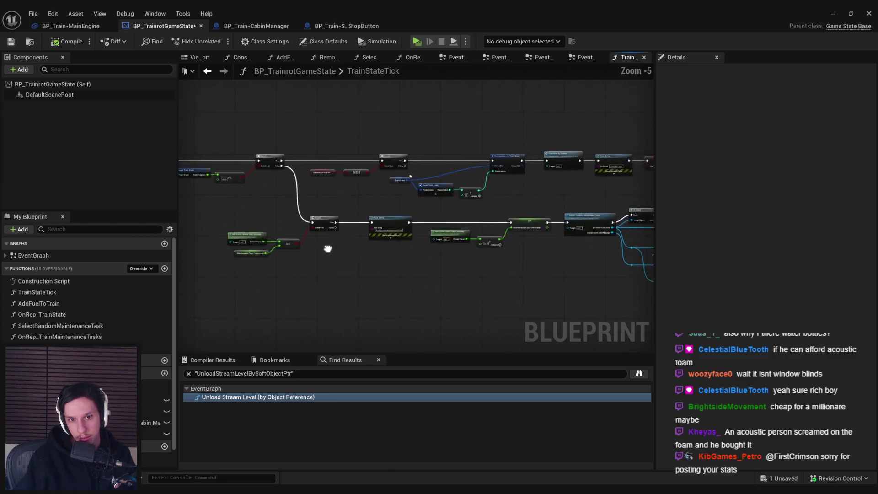
pyautogui.scroll(3, 267, 226)
pyautogui.scroll(-3, 267, 226)
# Step: Select the whole lower node chain and pan to the Select Random Maintenance Task and FIND nodes
pyautogui.moveTo(251, 169); pyautogui.dragTo(645, 256)
pyautogui.scroll(1, 361, 232)
pyautogui.scroll(3, 360, 231)
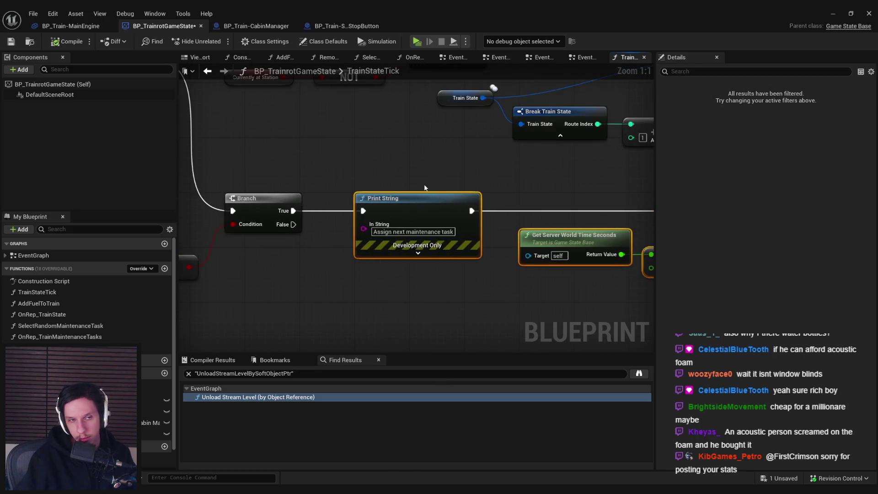
pyautogui.scroll(-1, 496, 210)
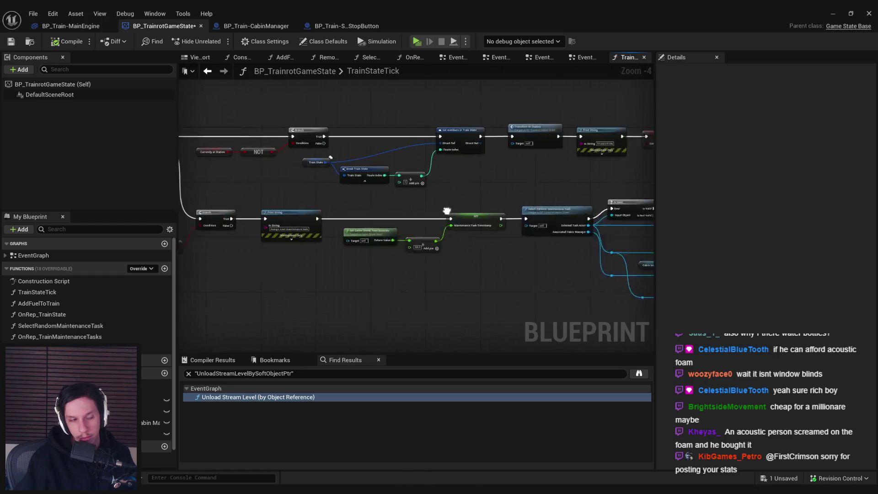
pyautogui.scroll(1, 473, 214)
pyautogui.moveTo(474, 214); pyautogui.dragTo(297, 225)
pyautogui.moveTo(427, 267); pyautogui.dragTo(291, 275)
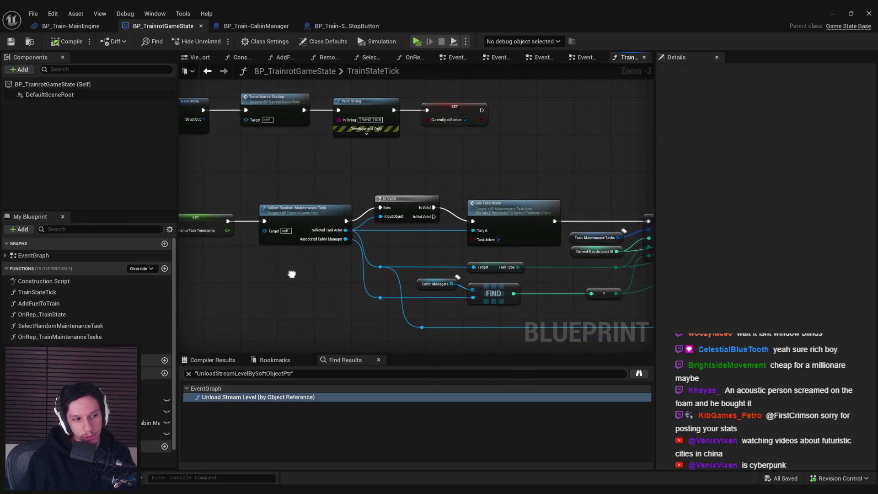
pyautogui.scroll(2, 451, 293)
pyautogui.moveTo(503, 279); pyautogui.dragTo(373, 244)
pyautogui.scroll(-1, 371, 249)
pyautogui.scroll(-1, 373, 245)
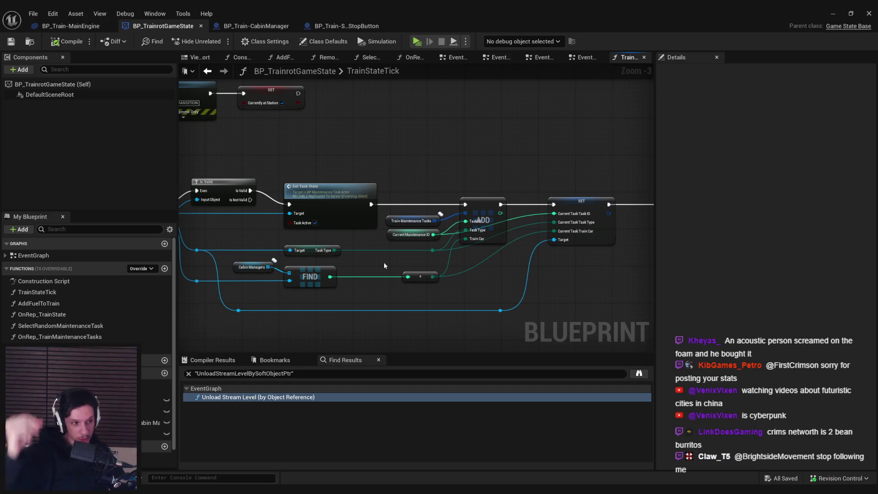
pyautogui.moveTo(369, 265); pyautogui.dragTo(470, 264)
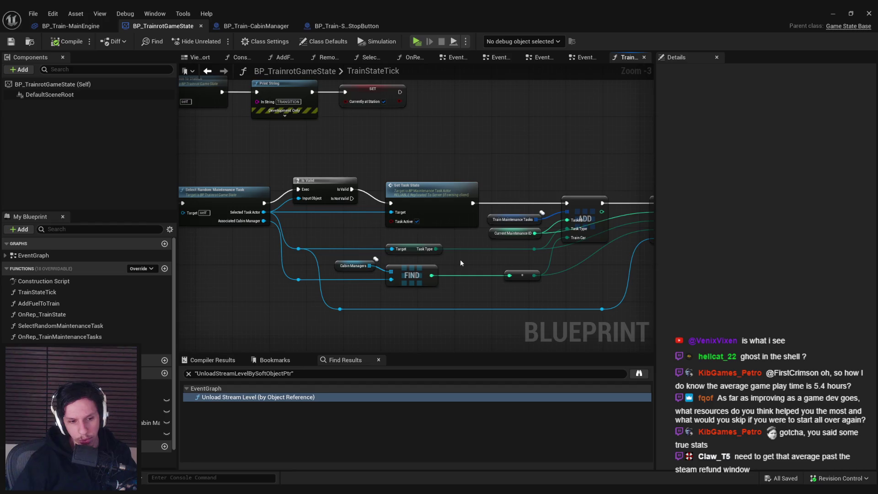
pyautogui.press('super+d')
pyautogui.press('super+d')
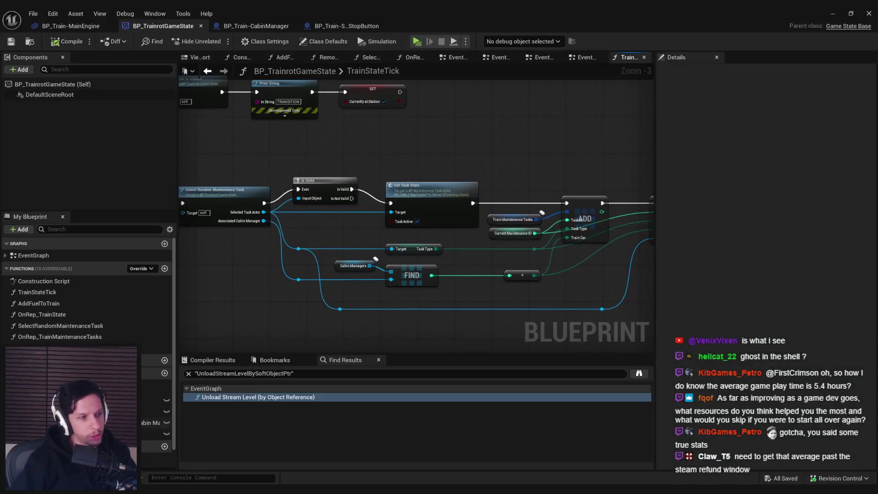
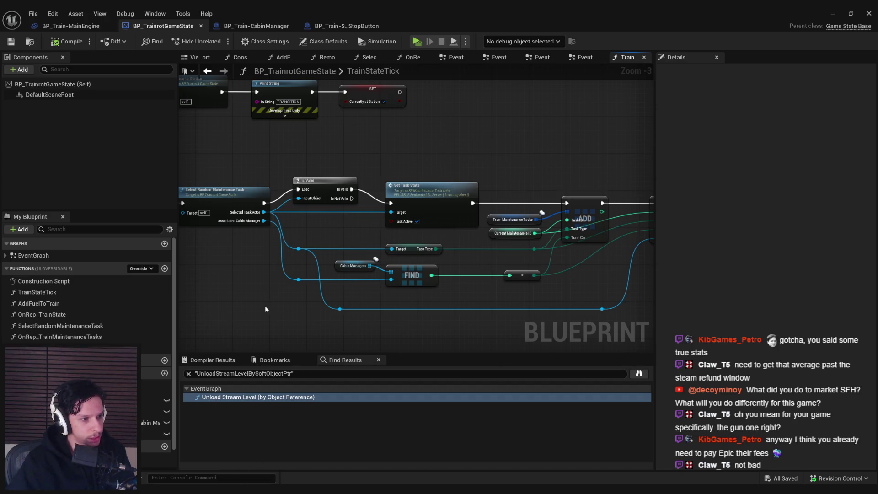
# Step: Zoom the TrainStateTick graph out and back in, then switch to the studio's TikTok profile in Chrome
pyautogui.scroll(-1, 352, 270)
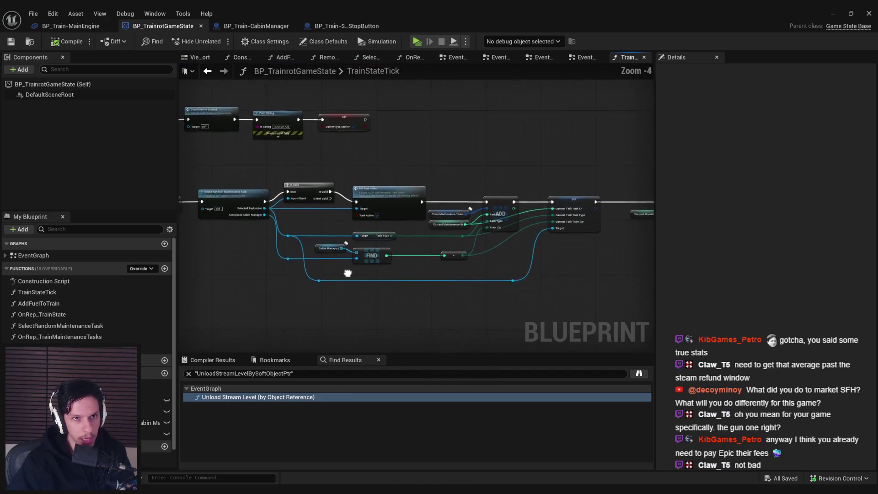
pyautogui.scroll(1, 406, 273)
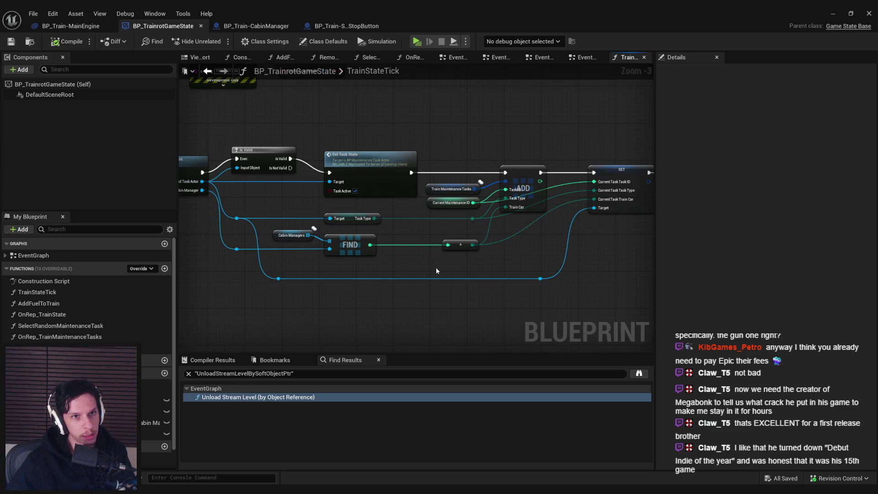
pyautogui.moveTo(19, 467)
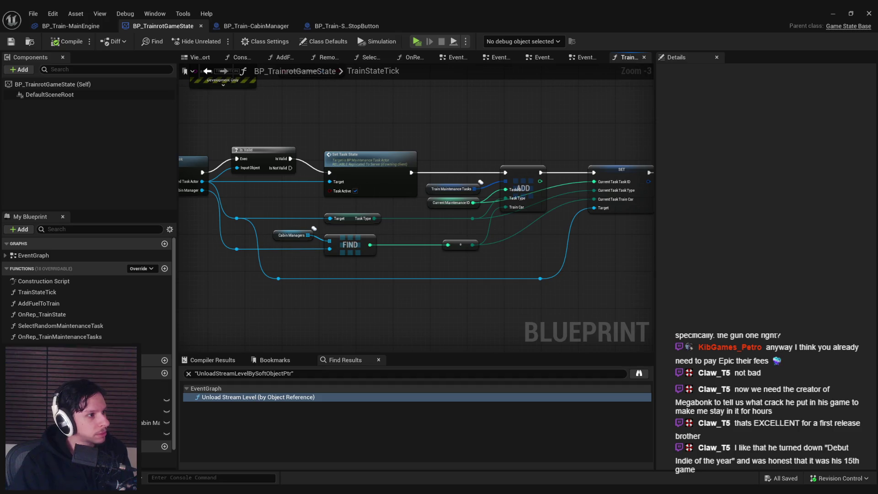
pyautogui.hotkey('alt', 'Tab')
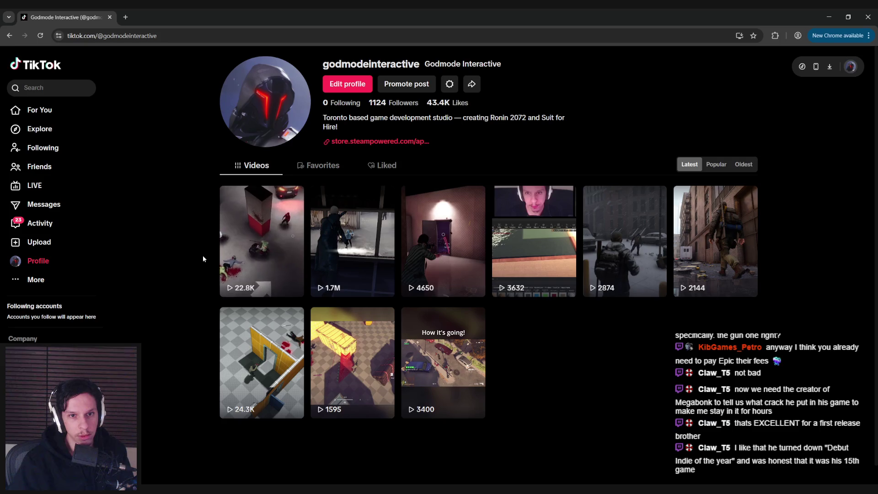
# Step: Switch from Chrome back to the TrainStateTick graph in the Unreal Editor
pyautogui.hotkey('alt', 'Tab')
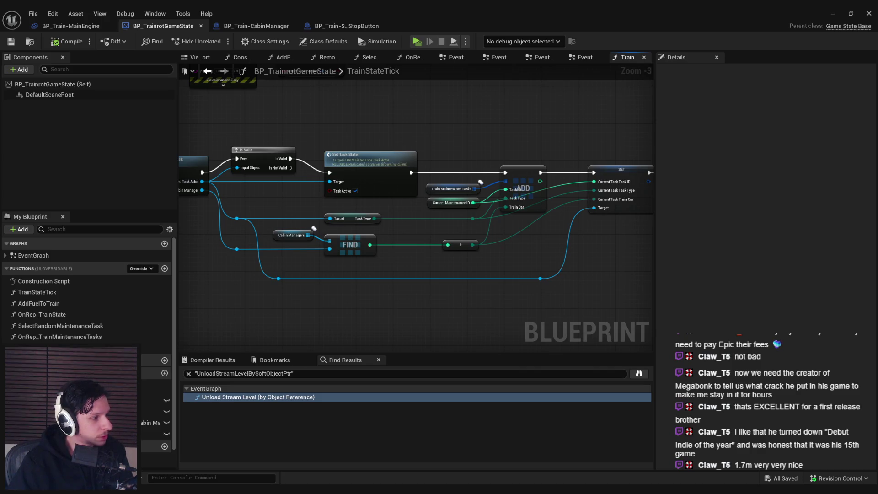
pyautogui.hotkey('alt', 'Tab')
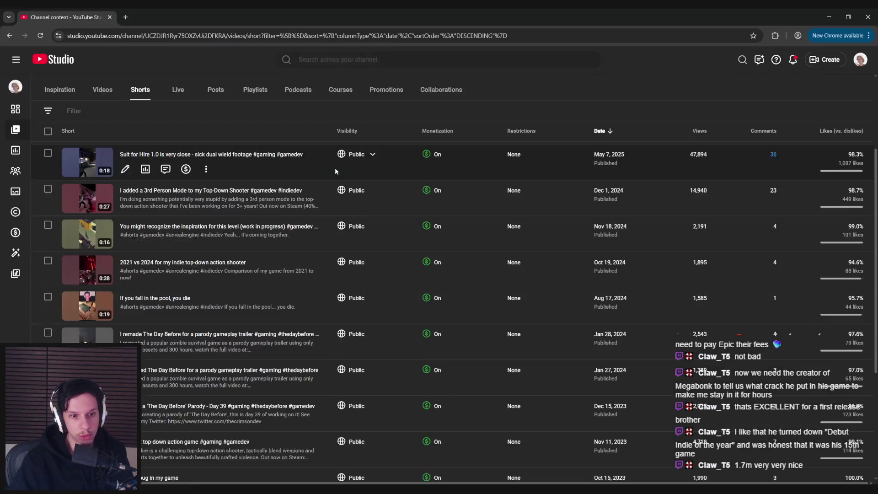
pyautogui.scroll(1, 307, 272)
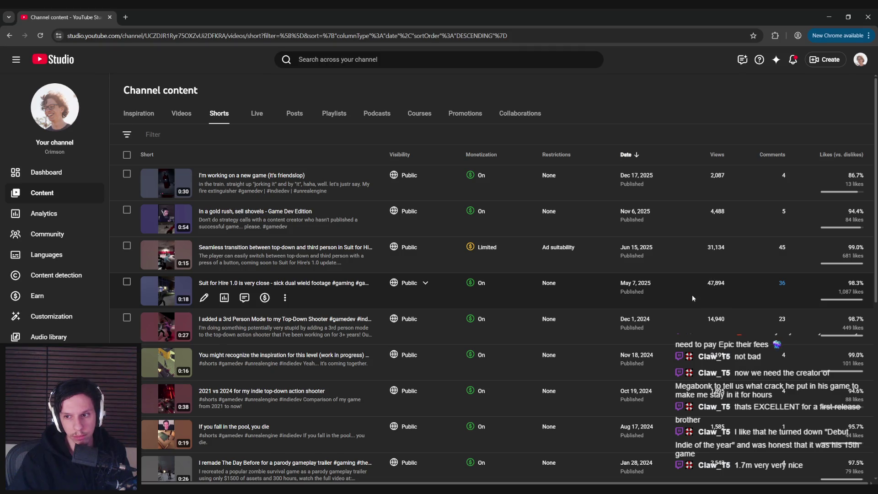
pyautogui.scroll(-4, 691, 298)
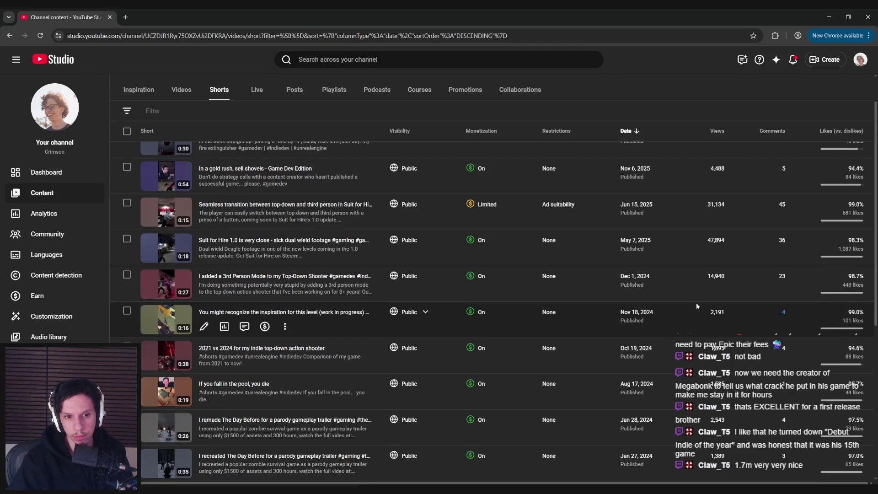
pyautogui.scroll(-1, 697, 304)
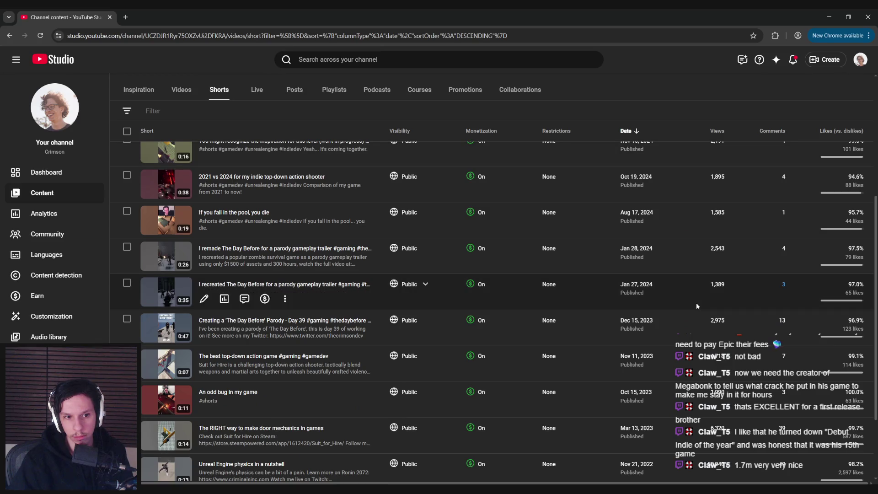
pyautogui.scroll(1, 696, 303)
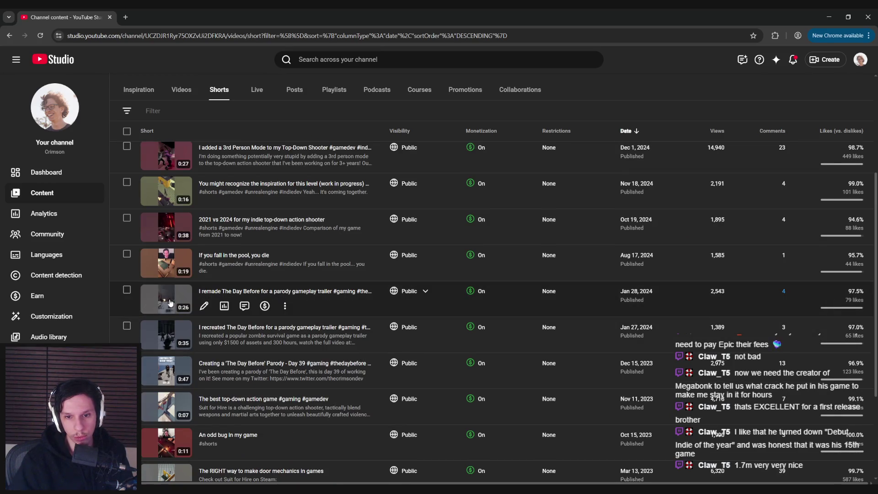
pyautogui.hotkey('alt', 'Tab')
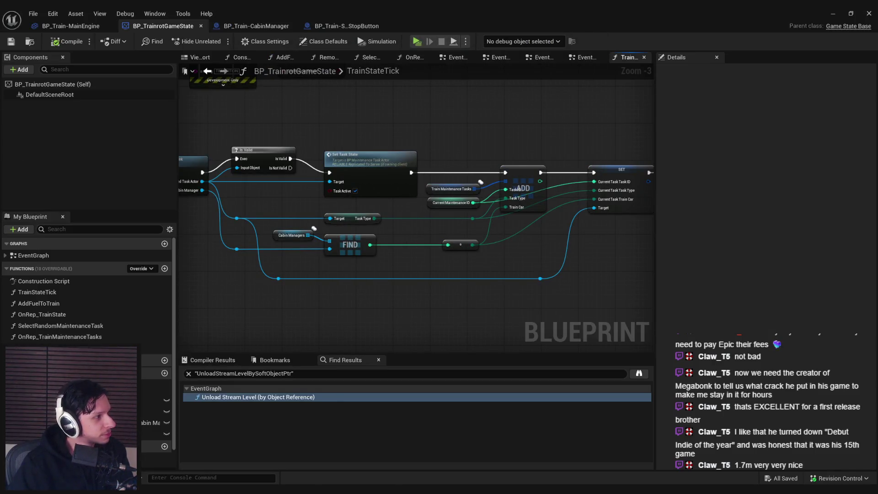
pyautogui.hotkey('alt', 'Tab')
pyautogui.doubleClick(434, 147)
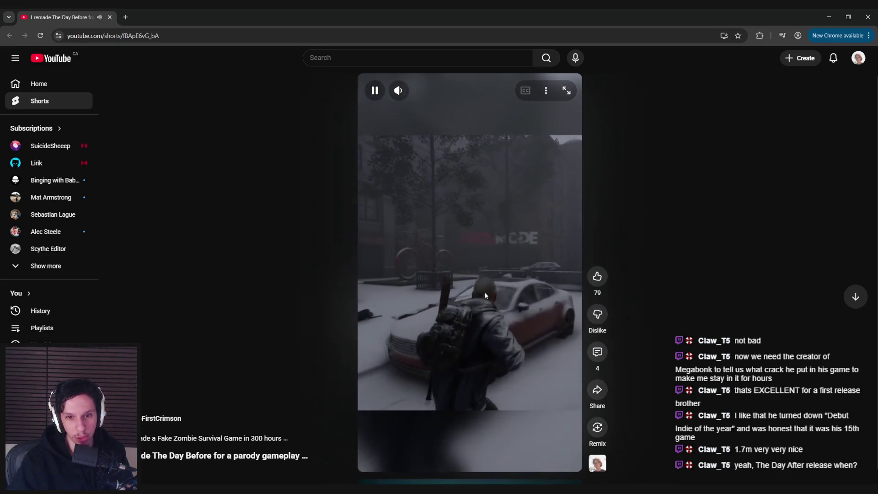
pyautogui.hotkey('alt', 'Tab')
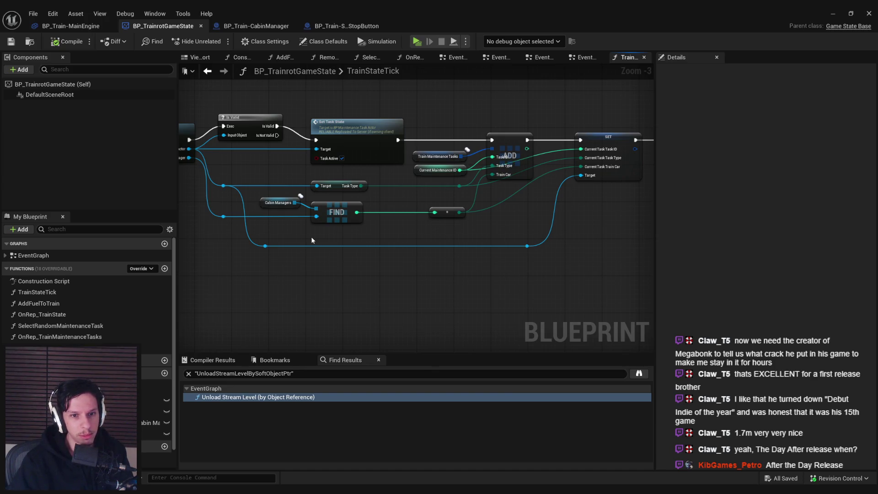
# Step: Move the Cabin Managers and FIND nodes lower, lift the long wire's reroutes, then compile and save
pyautogui.scroll(1, 311, 237)
pyautogui.moveTo(460, 234)
pyautogui.mouseDown()
pyautogui.moveTo(211, 203)
pyautogui.moveTo(253, 226)
pyautogui.mouseUp()
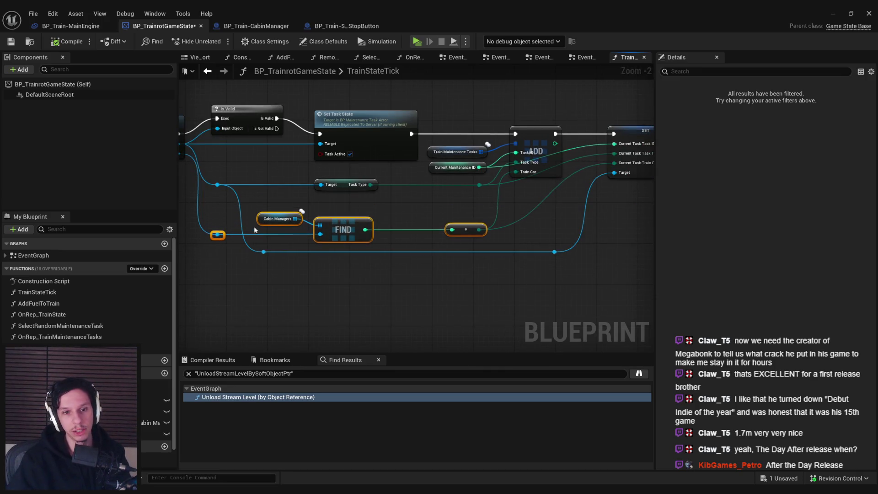
pyautogui.click(264, 252)
pyautogui.moveTo(559, 271); pyautogui.dragTo(547, 248)
pyautogui.press('Up')
pyautogui.press('Up')
pyautogui.press('Up')
pyautogui.moveTo(506, 291)
pyautogui.mouseDown()
pyautogui.moveTo(498, 274)
pyautogui.moveTo(208, 211)
pyautogui.mouseUp()
pyautogui.click(355, 269)
pyautogui.hotkey('ctrl', 's')
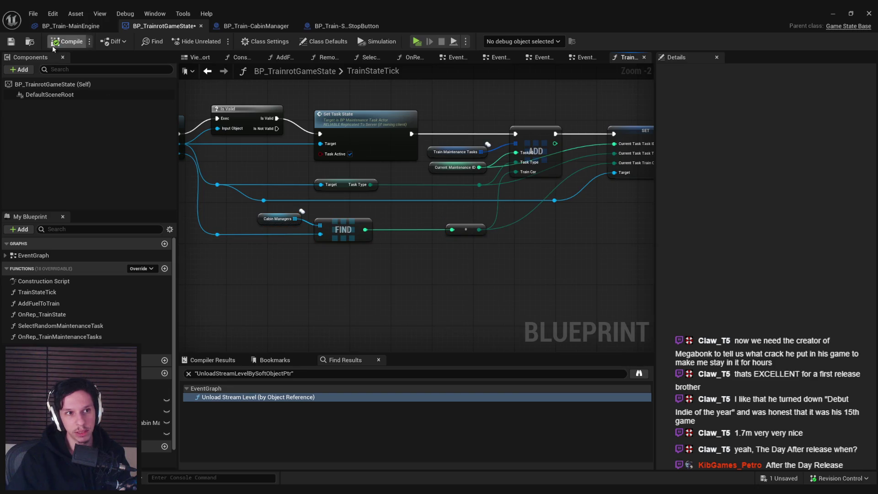
# Step: Reposition the multiply node and nearby reroutes by the SET node, then compile and save again
pyautogui.moveTo(377, 208)
pyautogui.mouseDown()
pyautogui.moveTo(367, 220)
pyautogui.moveTo(482, 241)
pyautogui.moveTo(399, 228)
pyautogui.moveTo(260, 236)
pyautogui.mouseUp()
pyautogui.scroll(-1, 403, 229)
pyautogui.scroll(2, 320, 263)
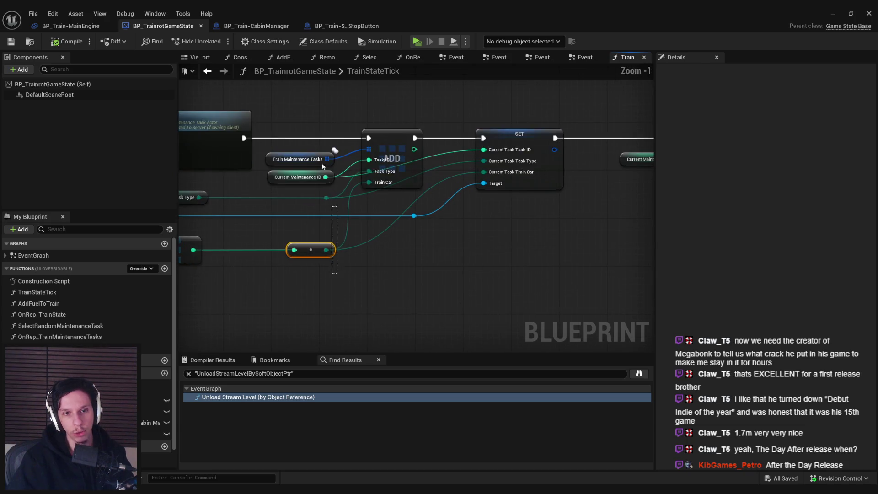
pyautogui.click(11, 41)
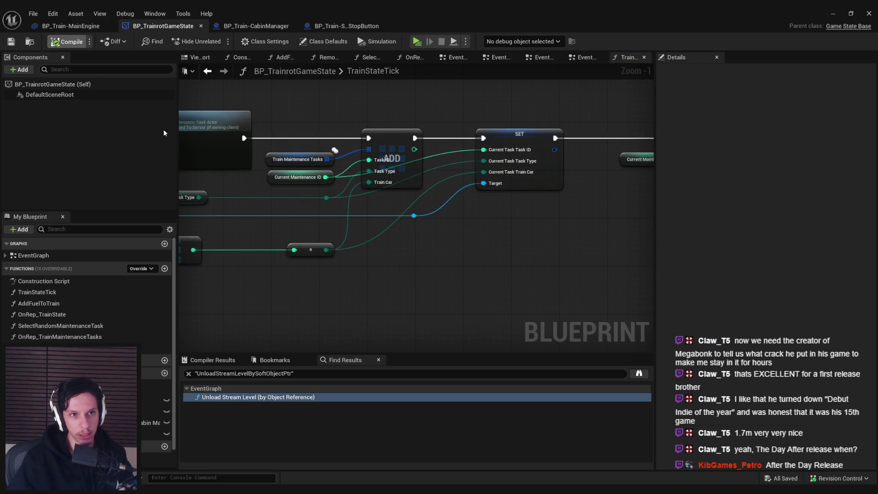
pyautogui.scroll(-2, 323, 270)
pyautogui.moveTo(323, 269); pyautogui.dragTo(459, 291)
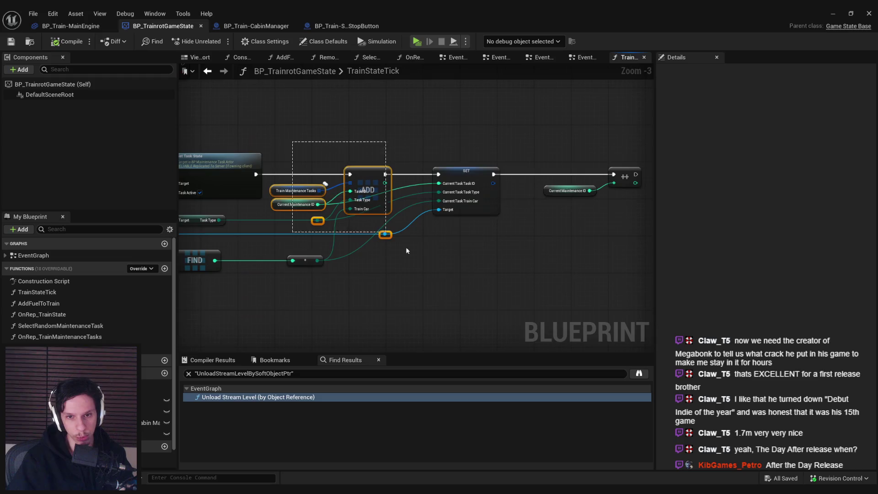
pyautogui.click(459, 291)
pyautogui.click(11, 41)
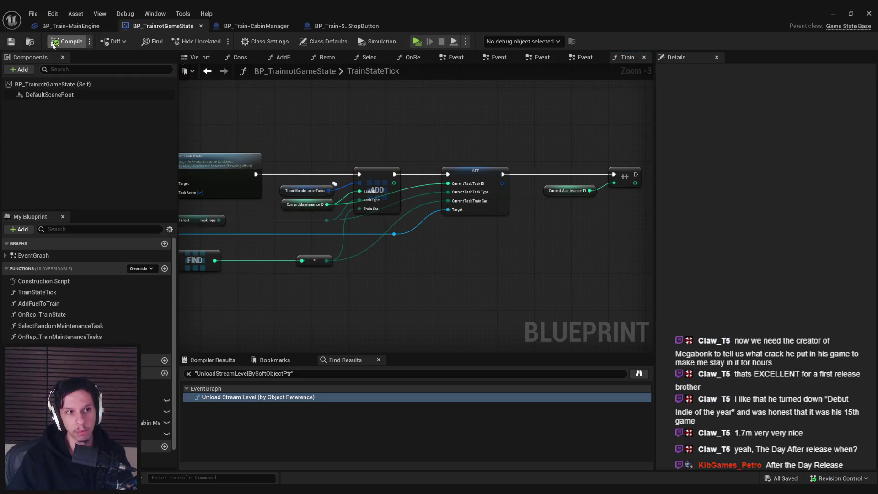
# Step: Follow the graph past Is Valid, Branch and Set members in Train State, then open BP_Train-CabinManager
pyautogui.moveTo(458, 139); pyautogui.dragTo(545, 198)
pyautogui.moveTo(482, 237)
pyautogui.mouseDown()
pyautogui.moveTo(359, 187)
pyautogui.moveTo(377, 226)
pyautogui.moveTo(421, 247)
pyautogui.moveTo(420, 258)
pyautogui.moveTo(535, 258)
pyautogui.mouseUp()
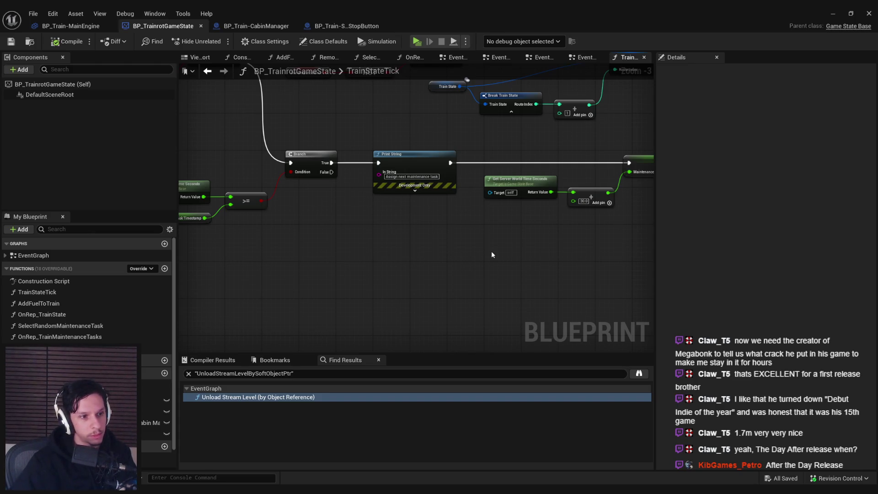
pyautogui.moveTo(491, 251); pyautogui.dragTo(381, 360)
pyautogui.moveTo(433, 264); pyautogui.dragTo(352, 229)
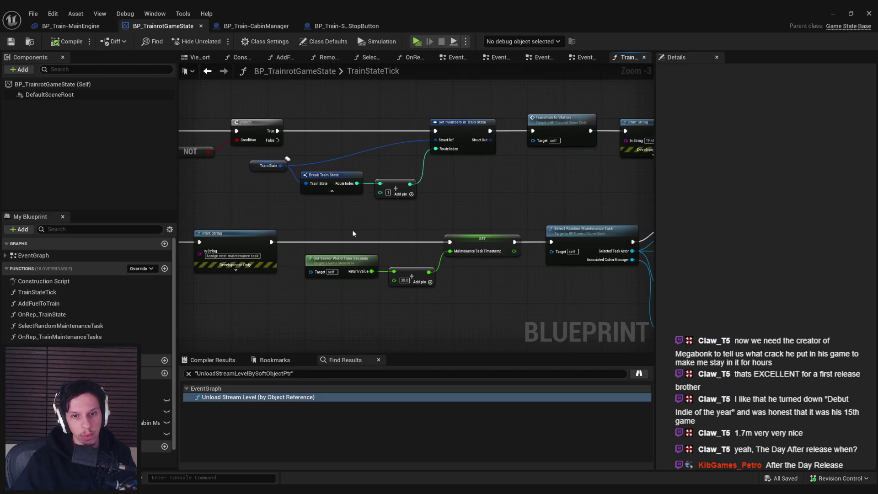
pyautogui.scroll(-2, 457, 256)
pyautogui.scroll(3, 443, 188)
pyautogui.scroll(-1, 429, 211)
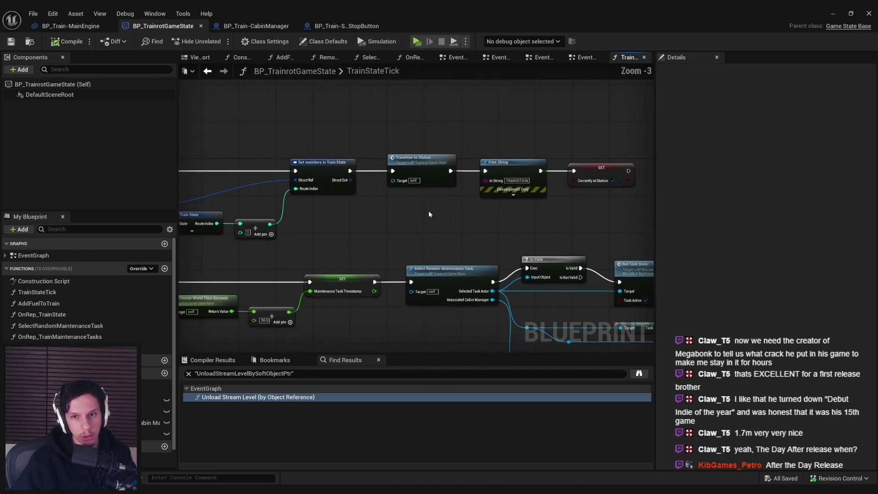
pyautogui.click(261, 25)
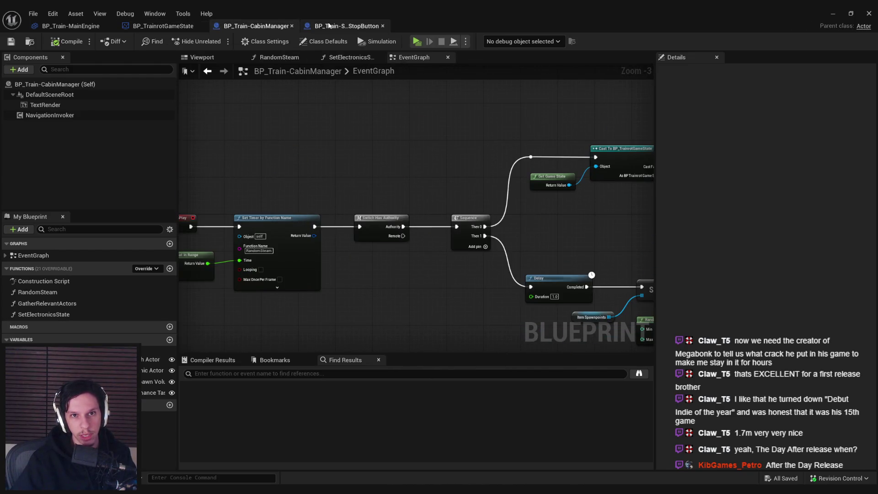
# Step: View the BP_Train-CabinManager event graph, then jump to the Unload Stream Level match in BP_TrainrotGameState
pyautogui.click(330, 25)
pyautogui.scroll(-1, 442, 221)
pyautogui.scroll(1, 440, 209)
pyautogui.moveTo(517, 229)
pyautogui.mouseDown()
pyautogui.moveTo(478, 250)
pyautogui.moveTo(439, 249)
pyautogui.mouseUp()
pyautogui.doubleClick(554, 188)
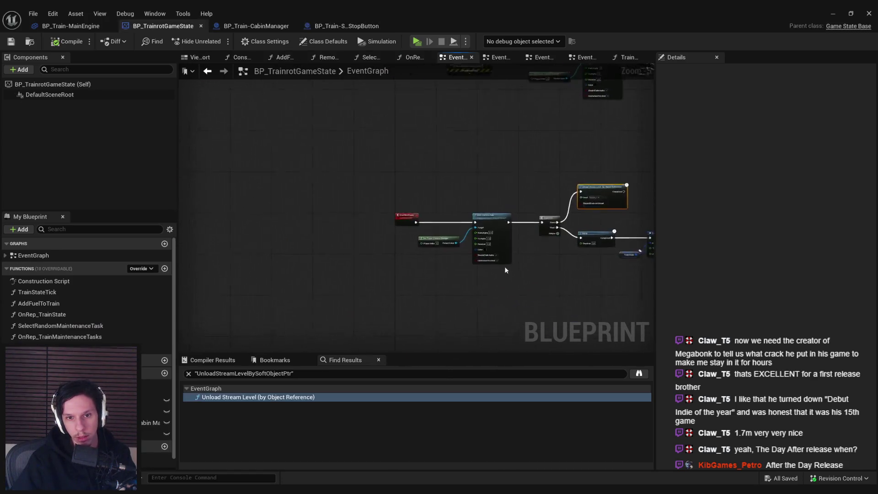
pyautogui.scroll(1, 398, 237)
pyautogui.scroll(1, 426, 275)
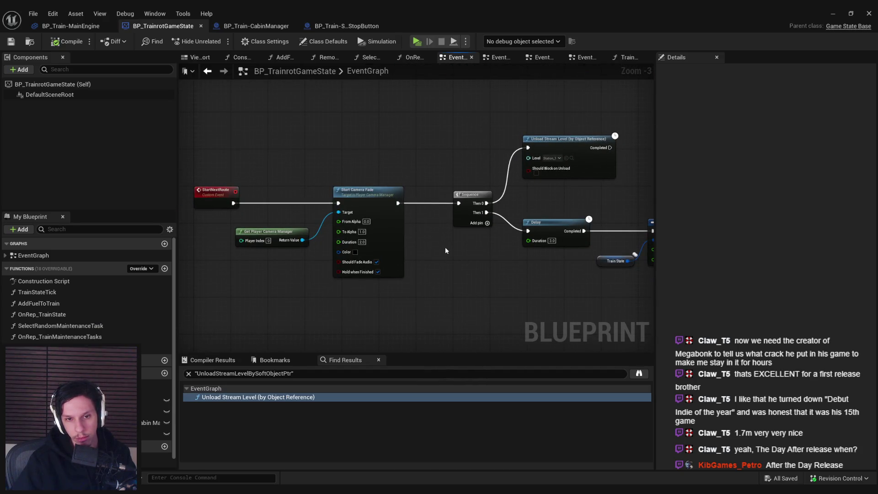
# Step: Search for a 'camera fade' node beside the StartNextRoute event, including out-of-context actions
pyautogui.moveTo(446, 251); pyautogui.dragTo(438, 184)
pyautogui.rightClick(325, 252)
pyautogui.write('camera fade')
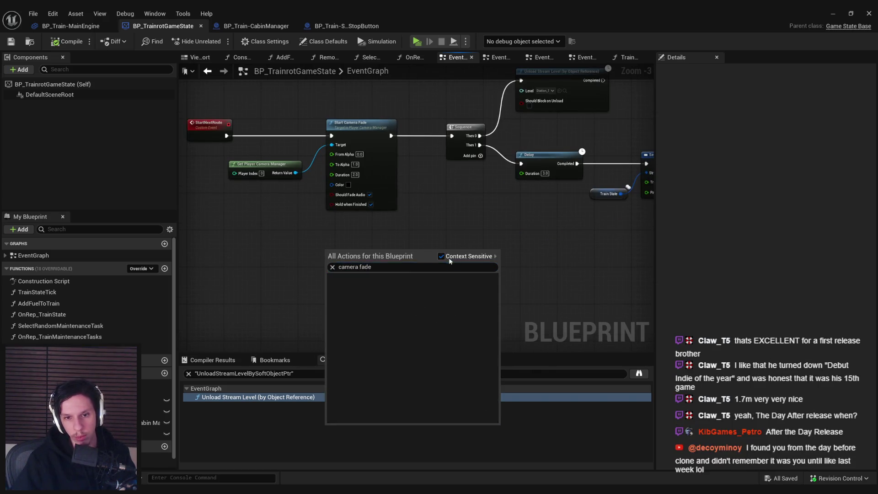
pyautogui.click(441, 257)
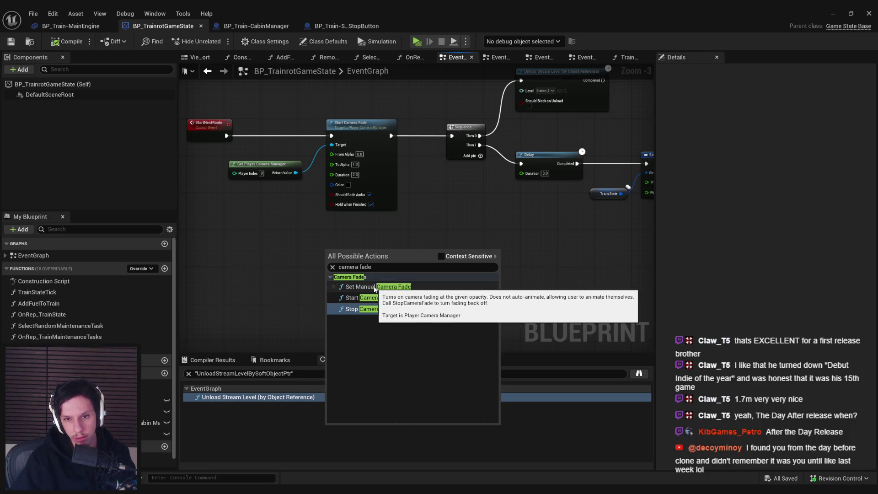
pyautogui.press('Escape')
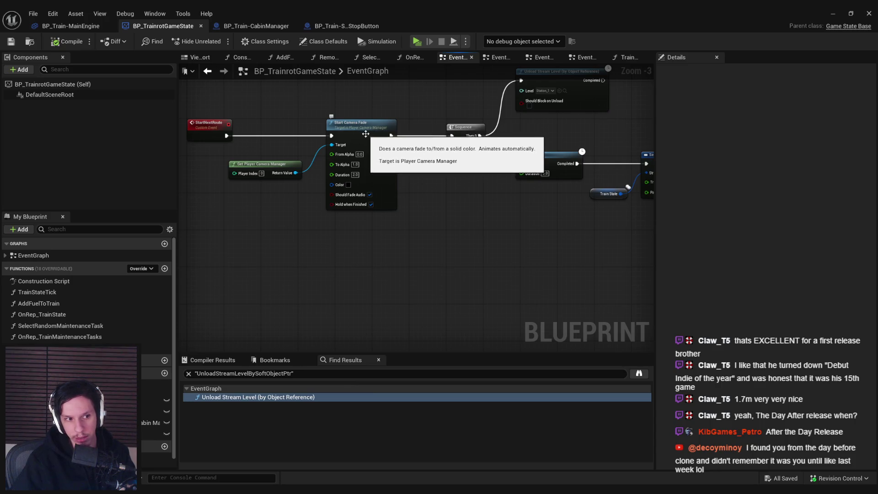
pyautogui.moveTo(326, 295); pyautogui.dragTo(412, 288)
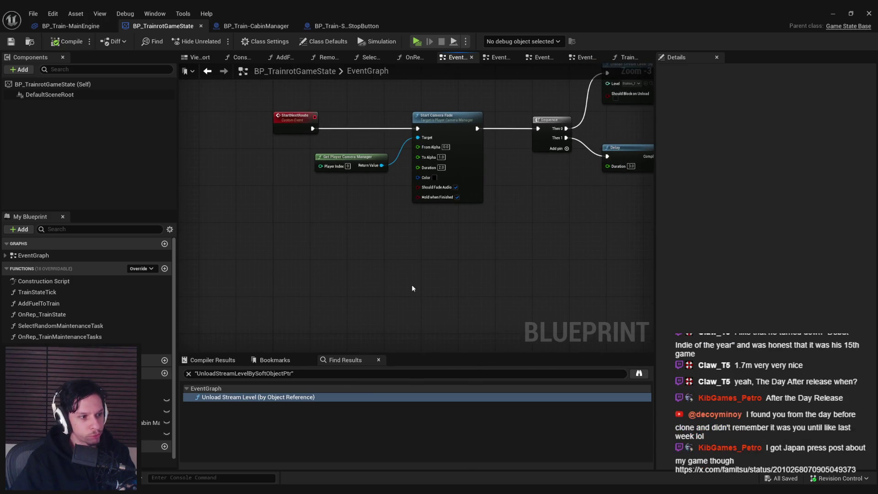
pyautogui.scroll(1, 411, 284)
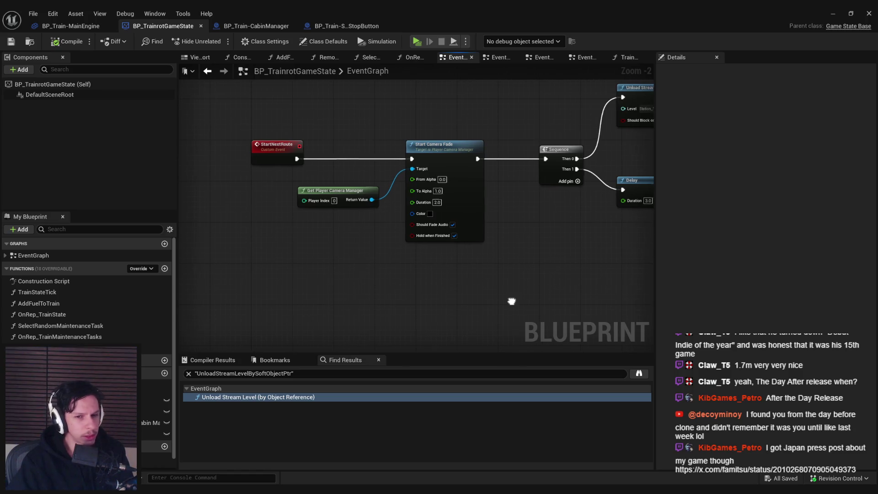
pyautogui.scroll(-1, 430, 296)
pyautogui.scroll(-1, 449, 287)
# Step: Position the second Start Camera Fade and its Get Player Camera Manager node after Set members in Train State
pyautogui.moveTo(449, 287)
pyautogui.mouseDown()
pyautogui.moveTo(362, 284)
pyautogui.moveTo(345, 295)
pyautogui.mouseUp()
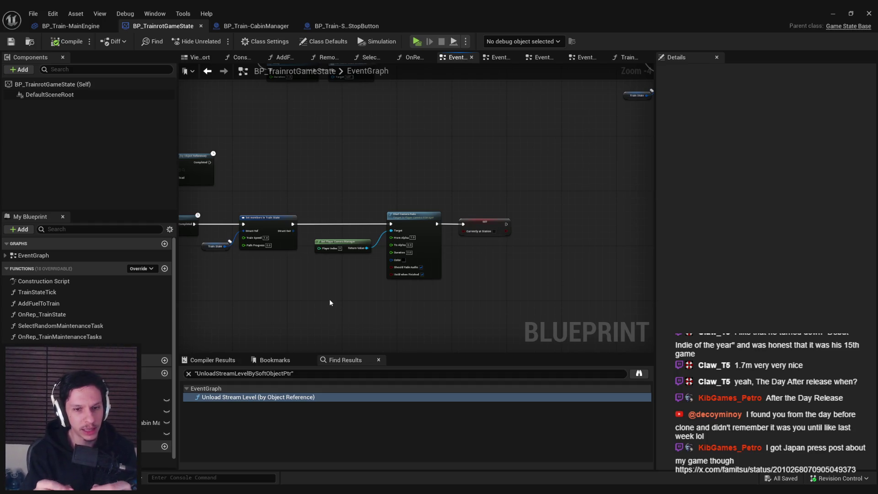
pyautogui.moveTo(330, 301); pyautogui.dragTo(491, 286)
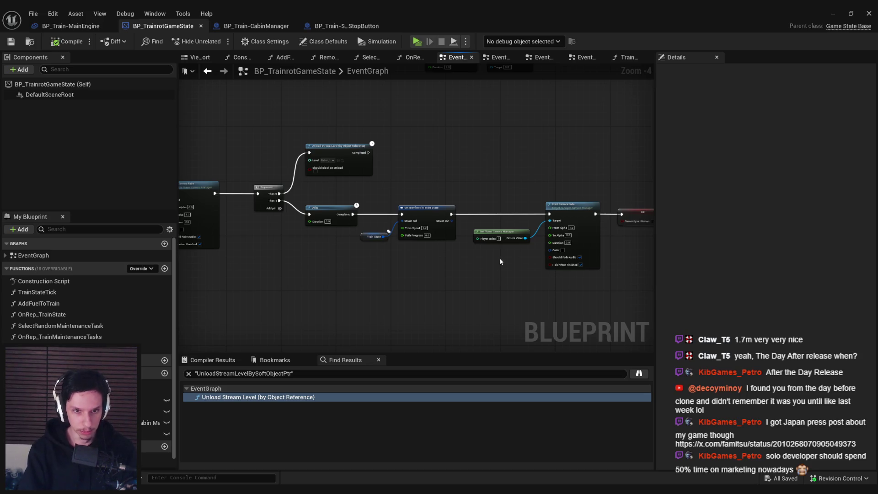
pyautogui.moveTo(503, 237); pyautogui.dragTo(499, 254)
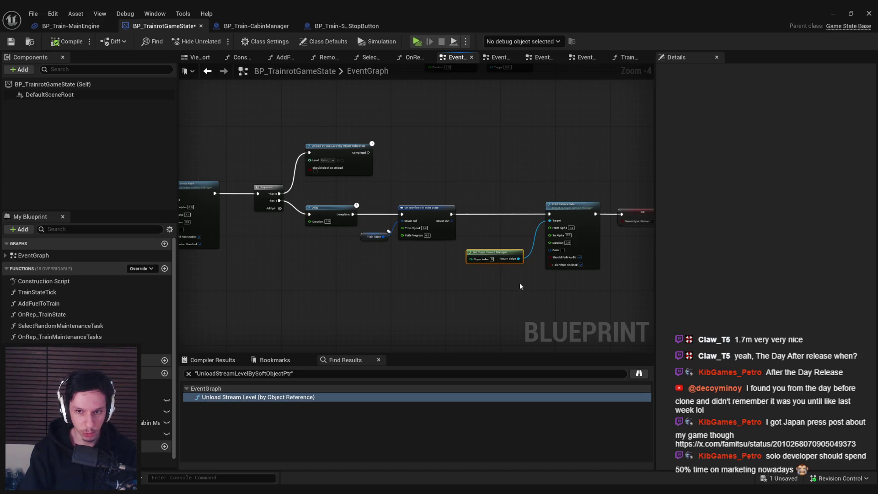
pyautogui.scroll(1, 404, 226)
pyautogui.keyDown('ctrl'); pyautogui.click(471, 197); pyautogui.keyUp('ctrl')
pyautogui.scroll(2, 471, 197)
pyautogui.moveTo(609, 202); pyautogui.dragTo(488, 201)
pyautogui.click(458, 320)
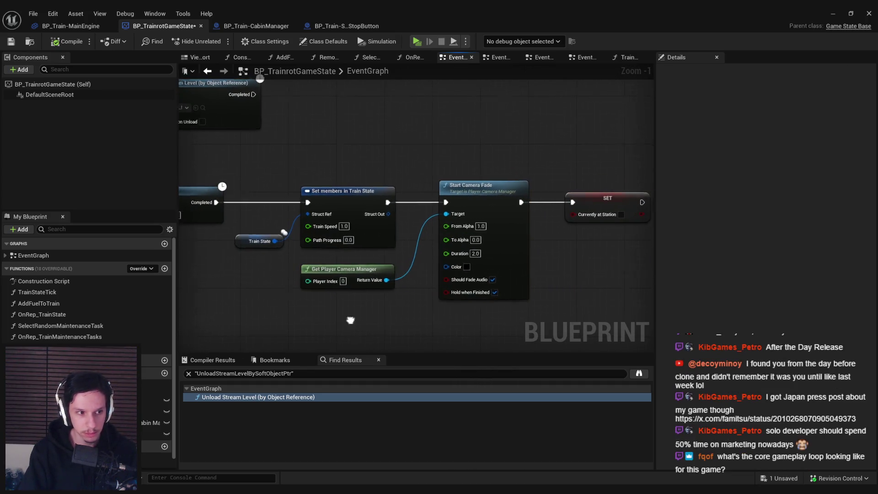
# Step: Save the BP_TrainrotGameState Blueprint and return to the level editor
pyautogui.scroll(-2, 440, 293)
pyautogui.click(16, 41)
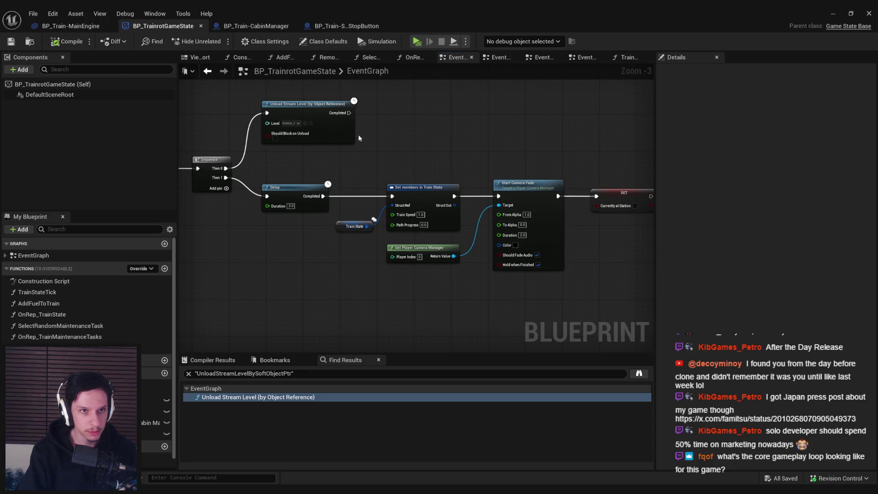
pyautogui.hotkey('alt', 'Tab')
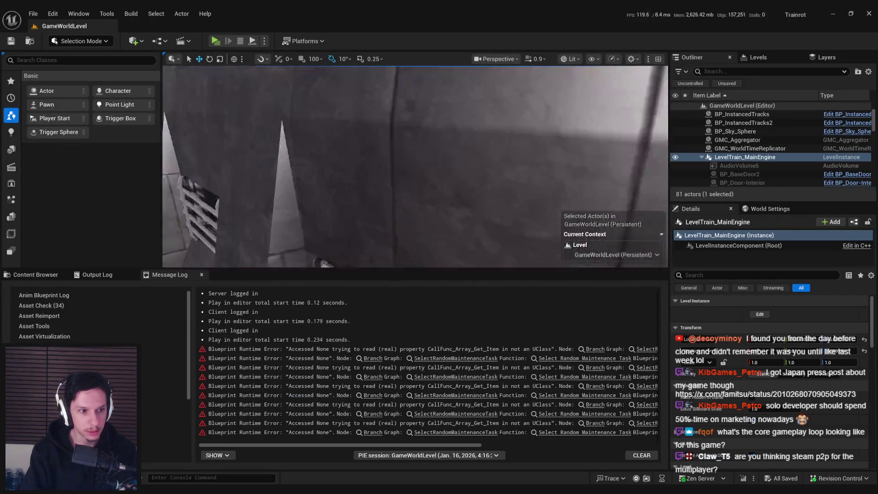
# Step: Frame the train main engine, check the Server logged in message log entry and the Train folder assets
pyautogui.press('f')
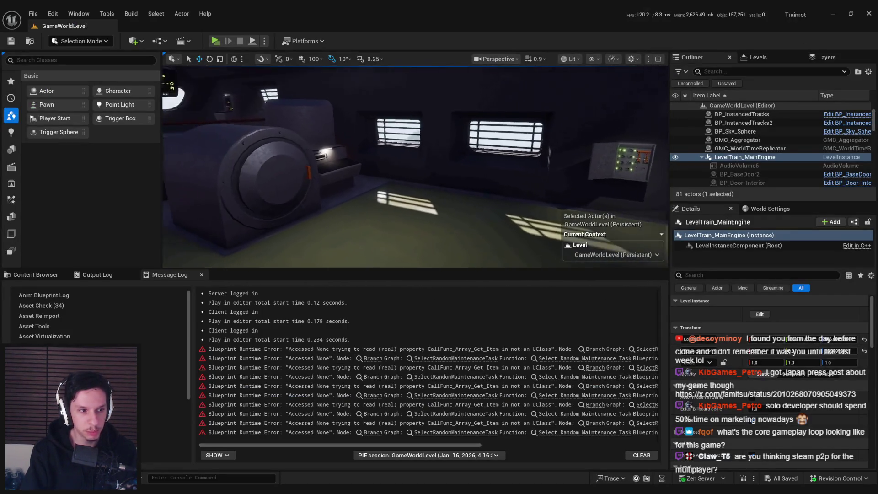
pyautogui.click(32, 274)
pyautogui.click(169, 275)
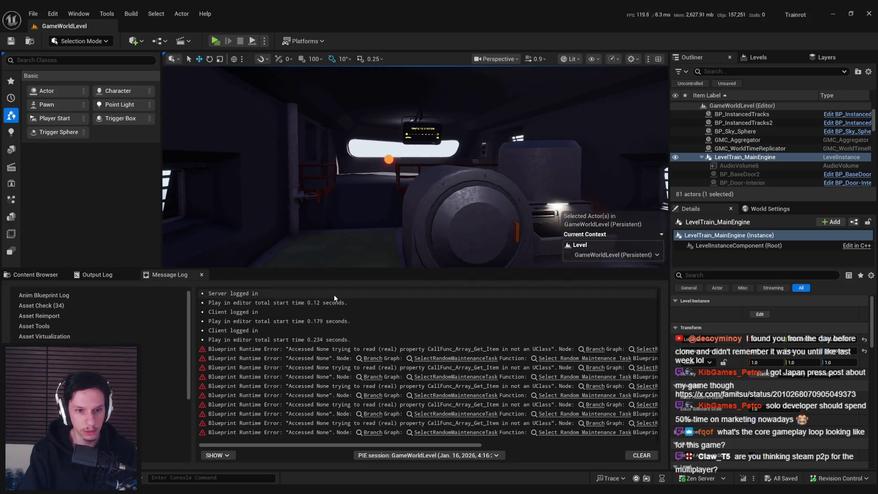
pyautogui.click(334, 295)
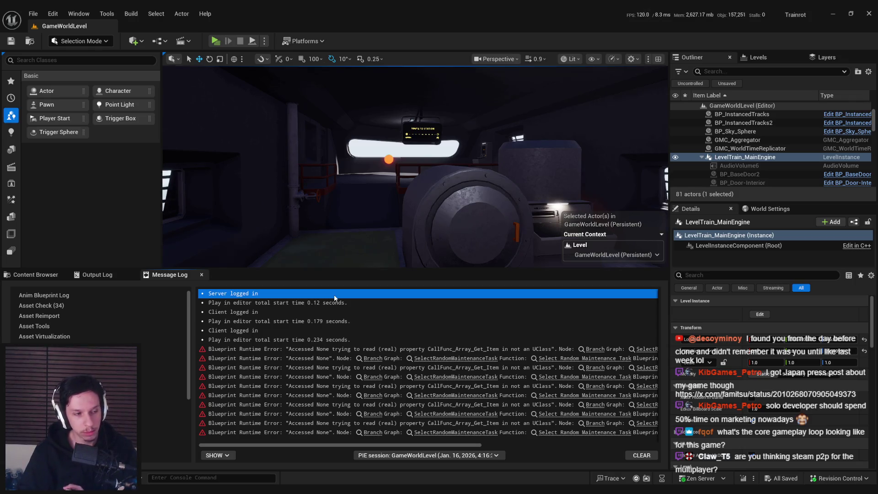
pyautogui.click(27, 275)
pyautogui.moveTo(284, 68); pyautogui.dragTo(347, 69)
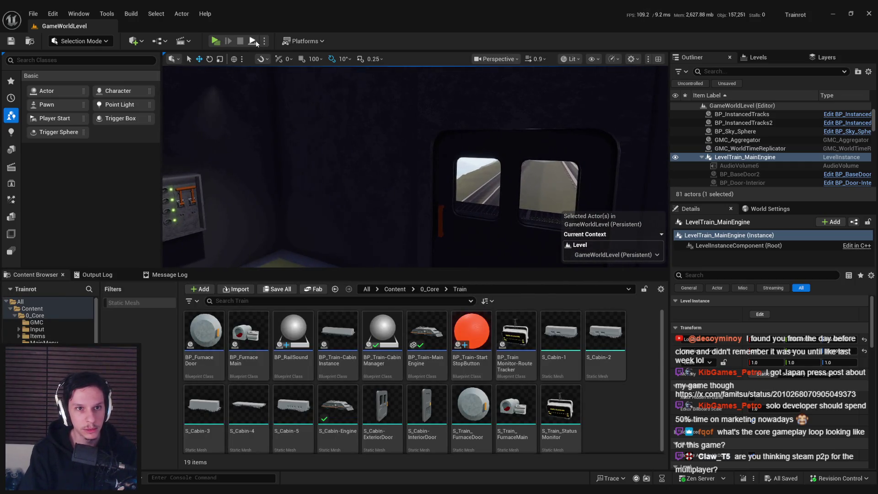
# Step: Play in the selected viewport, walk through the train to the furnace and open its door
pyautogui.click(264, 41)
pyautogui.click(315, 75)
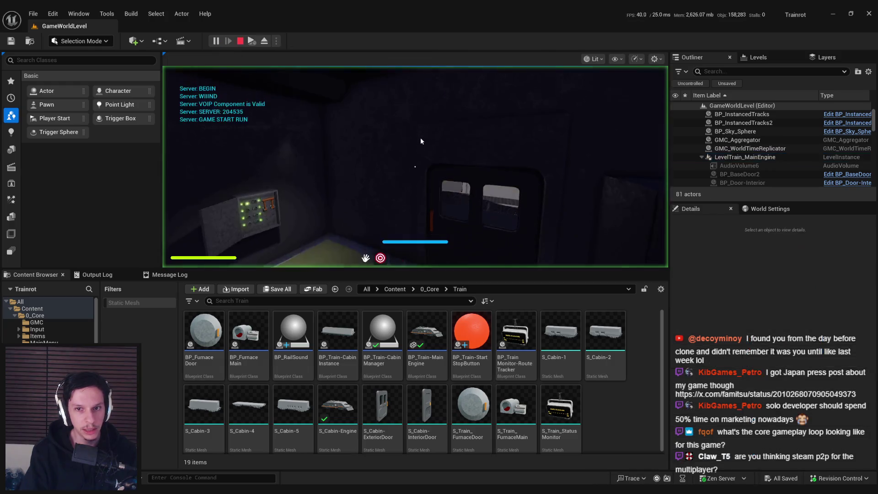
pyautogui.click(421, 137)
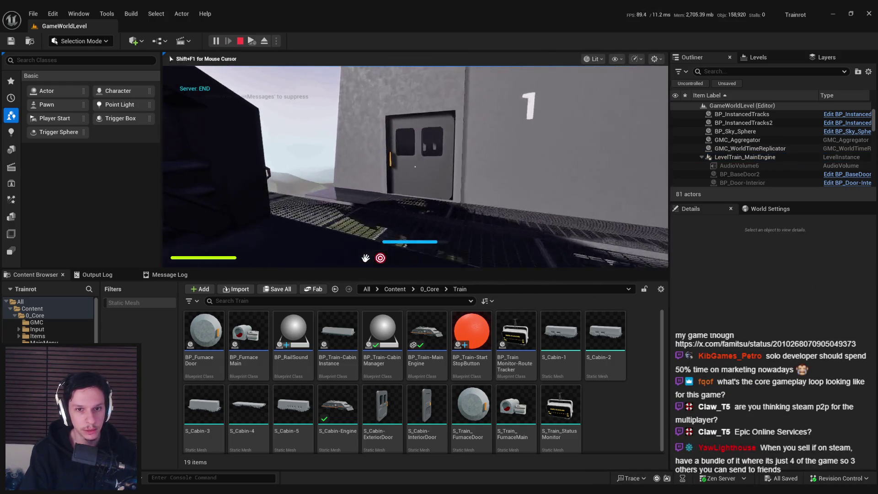
pyautogui.press('w')
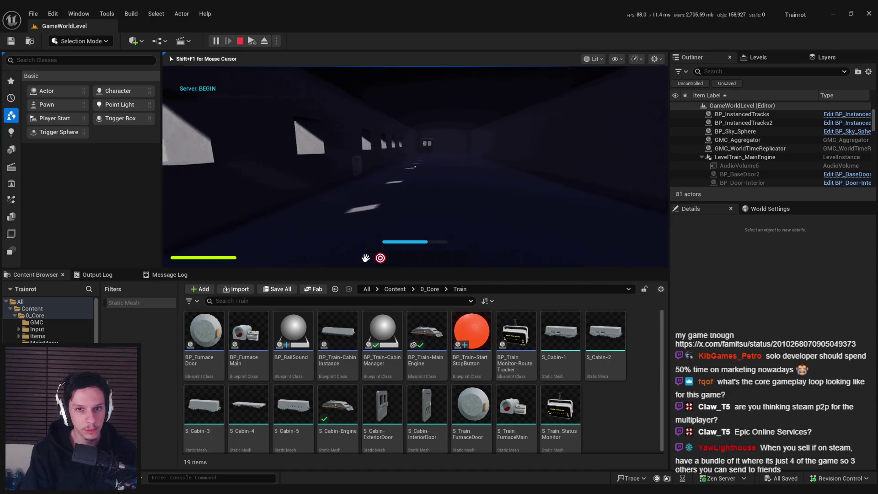
pyautogui.press('w')
pyautogui.press('w')
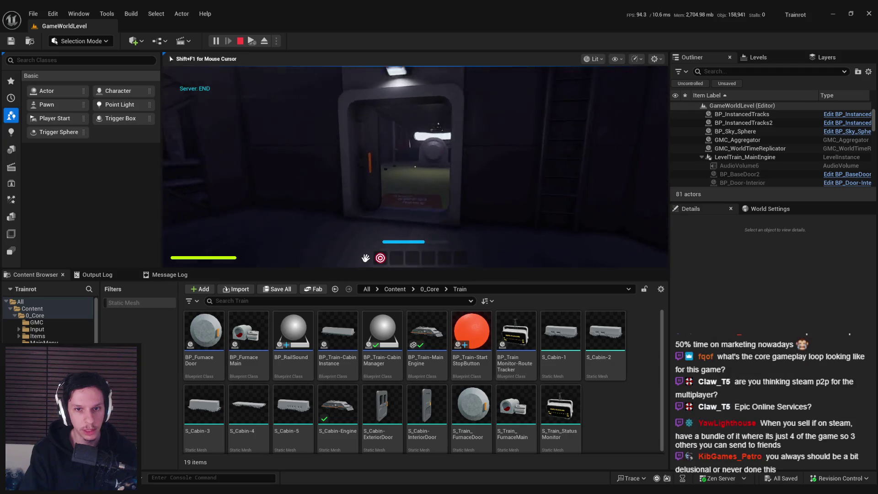
pyautogui.press('w')
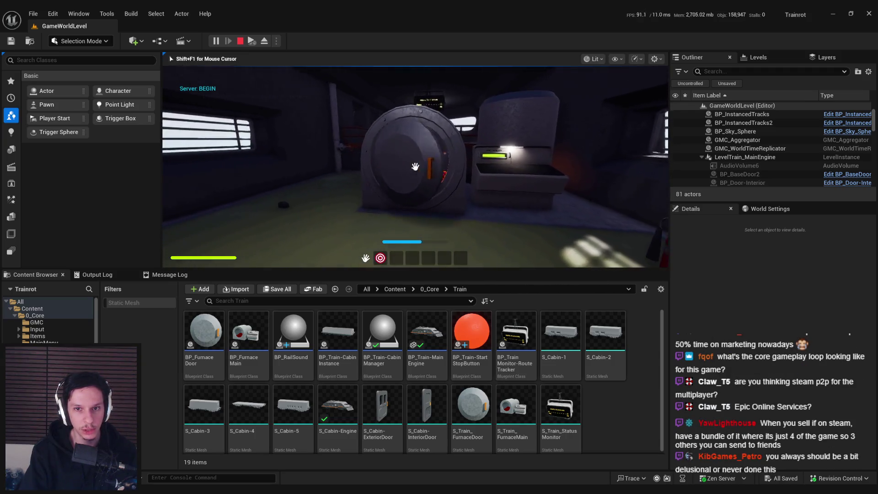
pyautogui.click(415, 166)
# Step: Walk to the Train Monitoring terminal, interact with it and pick a panel on its screen
pyautogui.press('s')
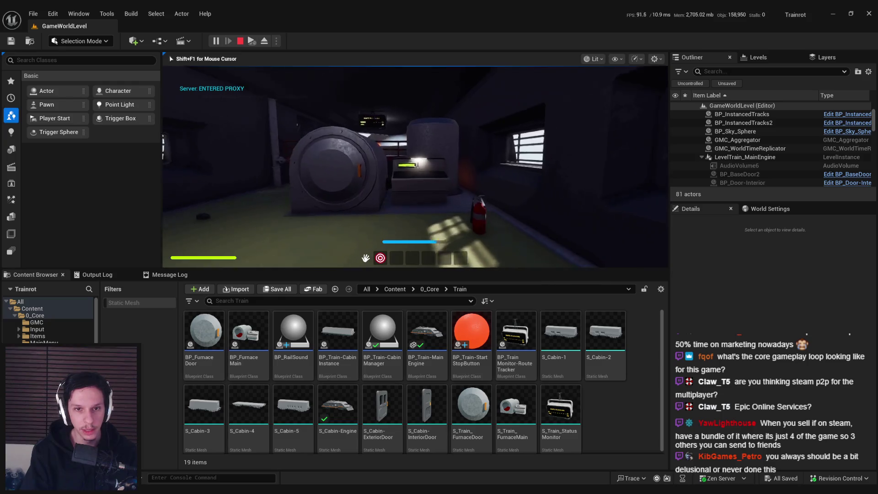
pyautogui.press('w')
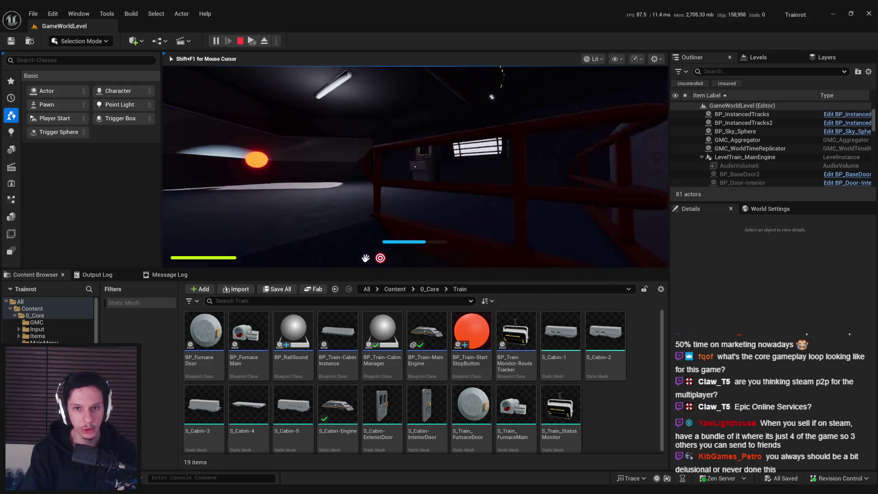
pyautogui.press('w')
pyautogui.click(415, 167)
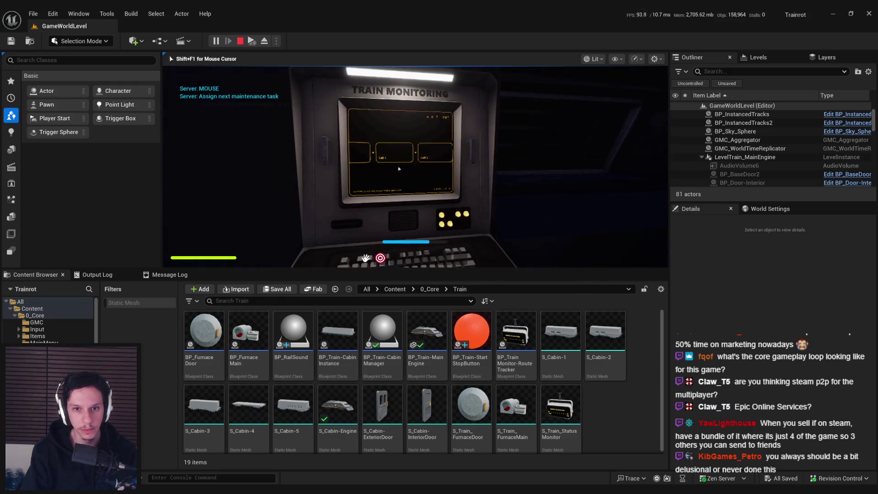
pyautogui.click(416, 169)
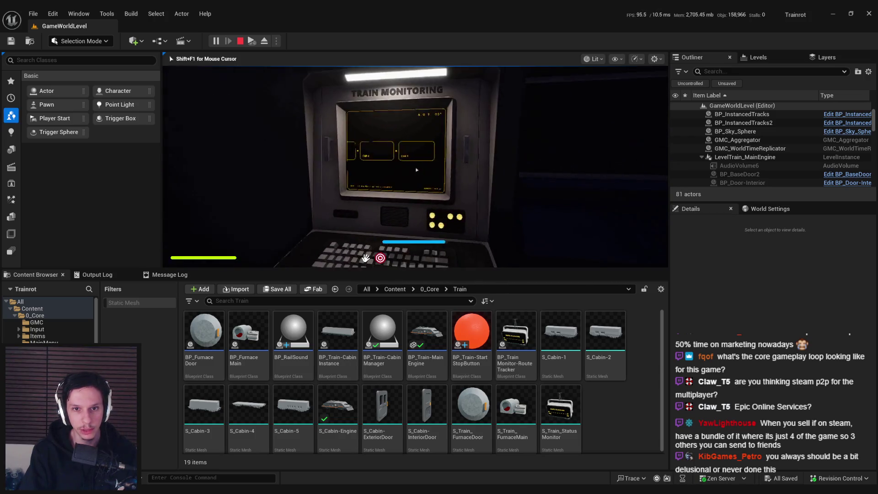
pyautogui.click(417, 170)
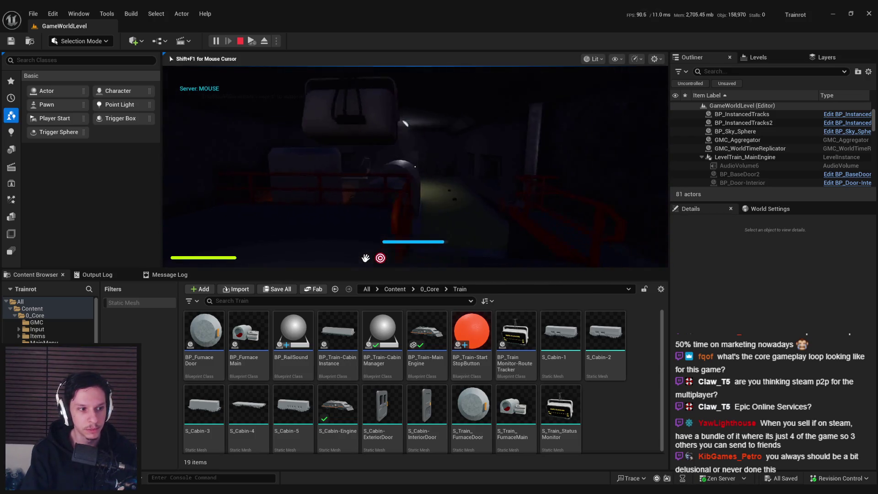
# Step: Walk across the cabin past the electrical panel and furnace up to the wall control panel
pyautogui.press('w')
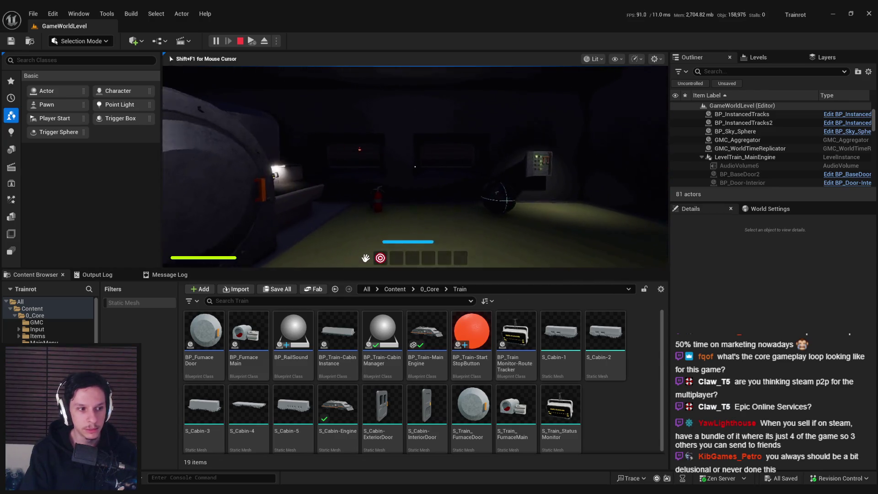
pyautogui.press('w')
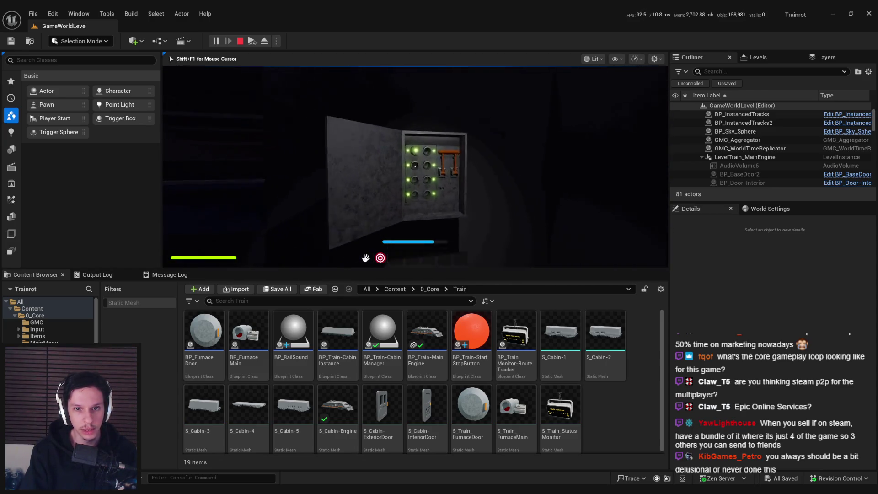
pyautogui.press('w')
pyautogui.press('w')
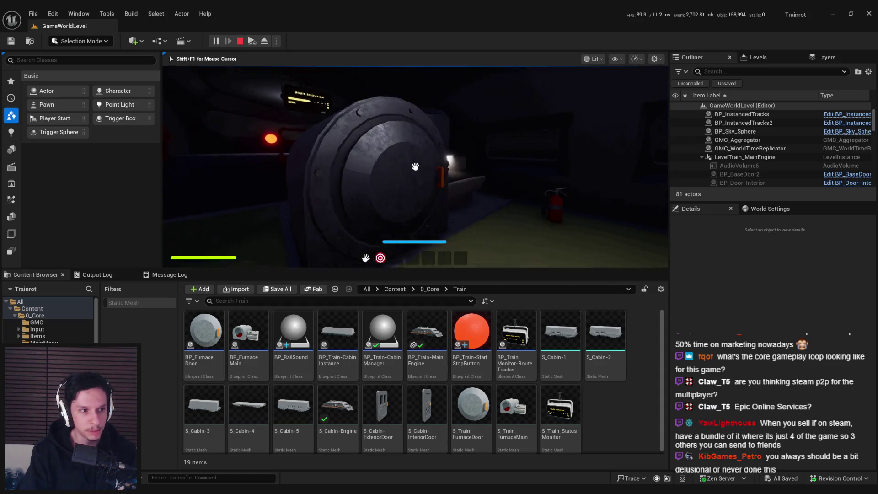
pyautogui.press('w')
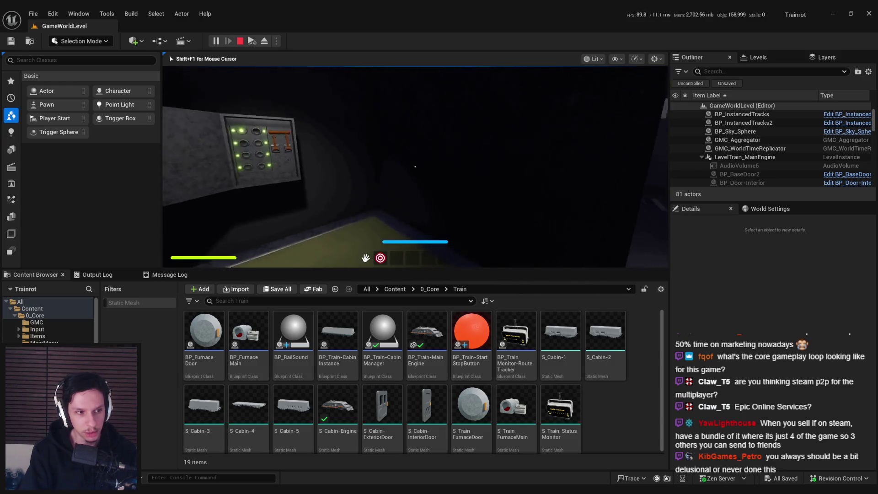
pyautogui.press('w')
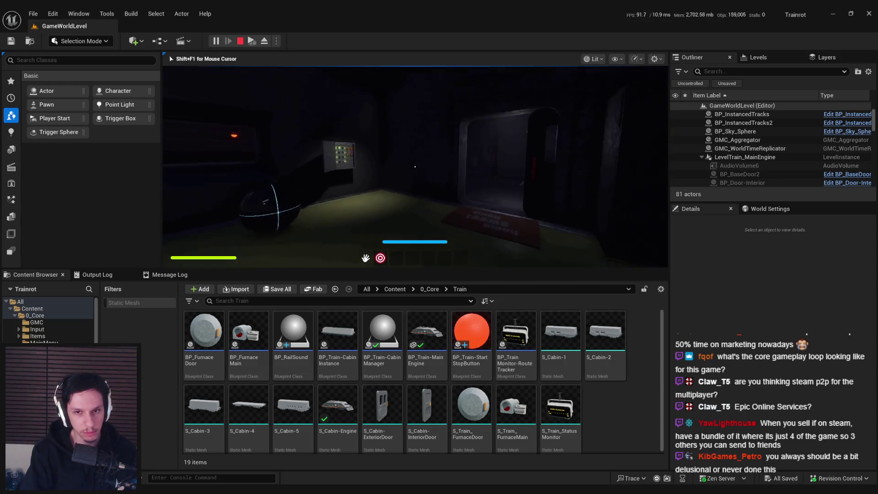
pyautogui.press('s')
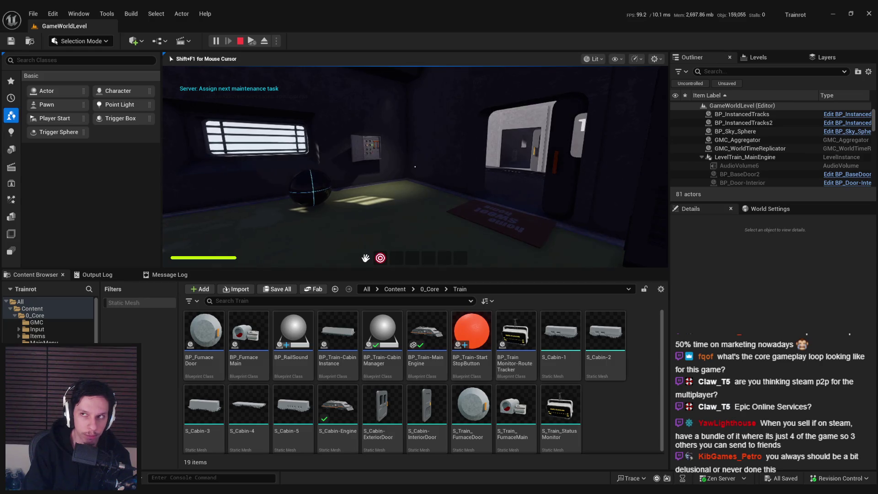
pyautogui.press('w')
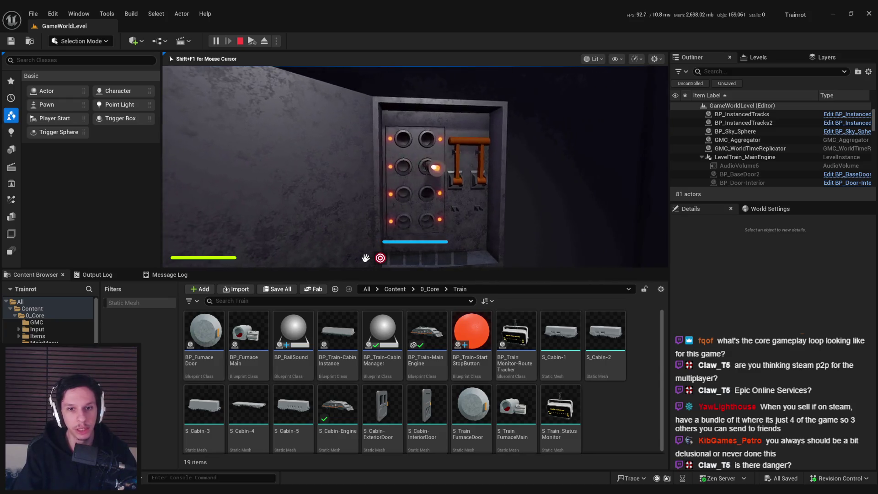
# Step: Pull down the orange lever, then walk past the furnace to the Train Monitoring terminal and back
pyautogui.moveTo(457, 179); pyautogui.dragTo(426, 218)
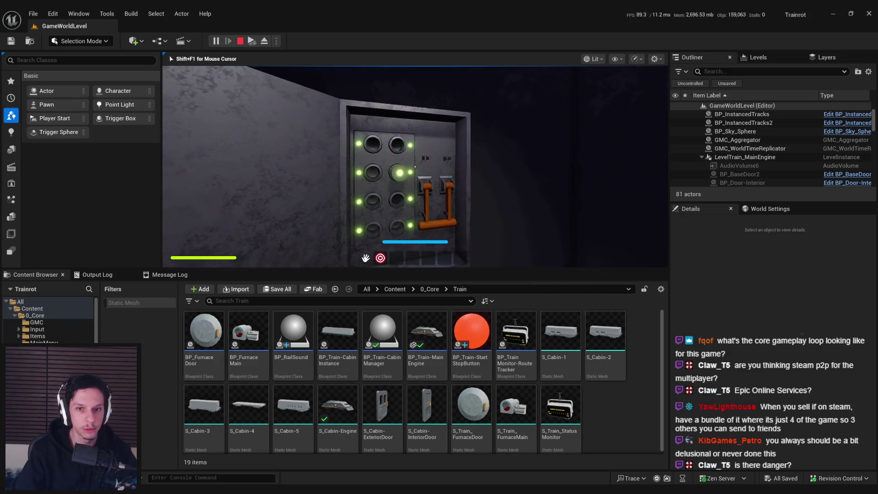
pyautogui.press('w')
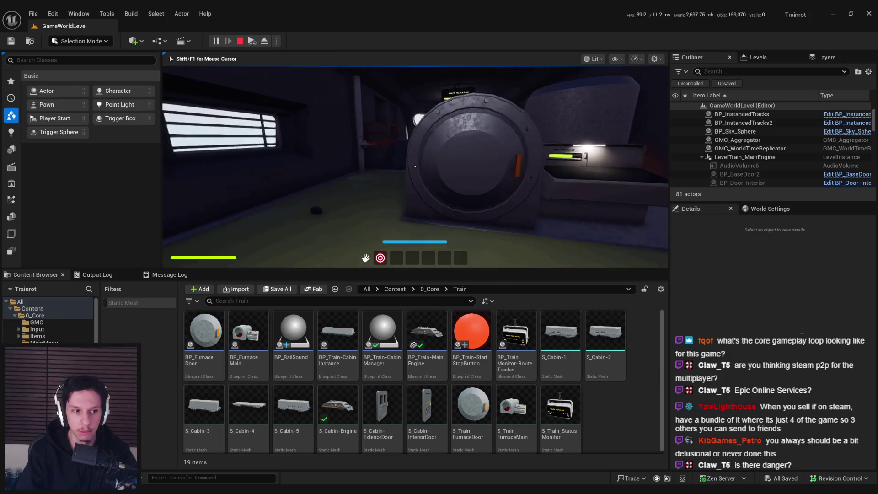
pyautogui.press('w')
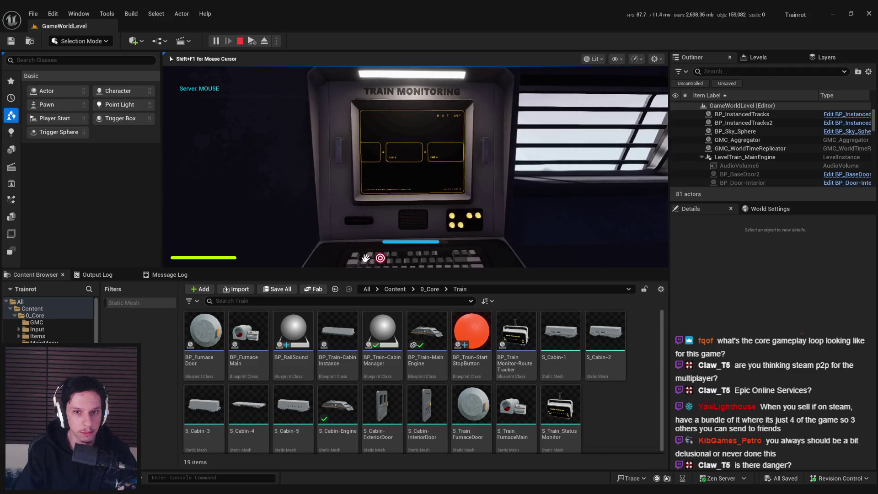
pyautogui.press('s')
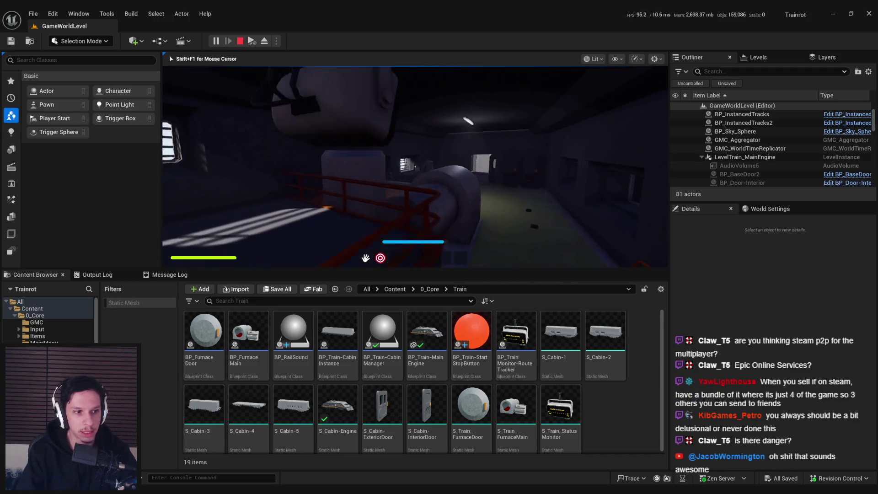
pyautogui.press('w')
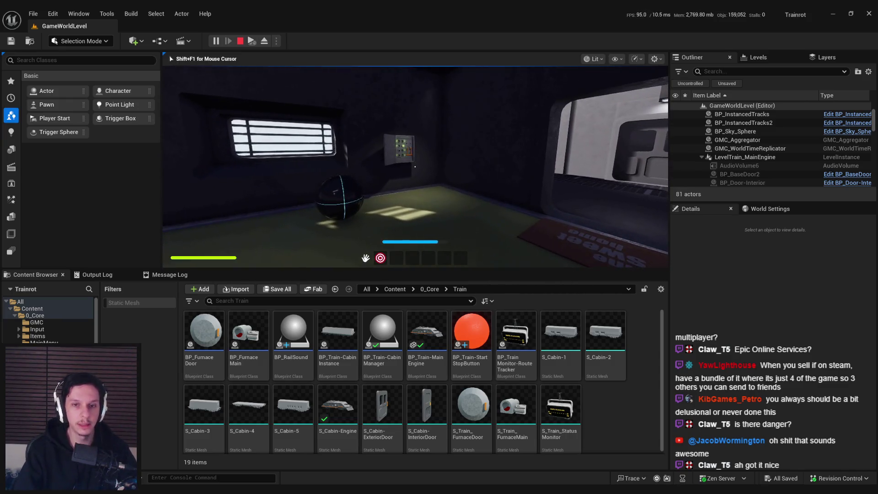
pyautogui.moveTo(414, 166)
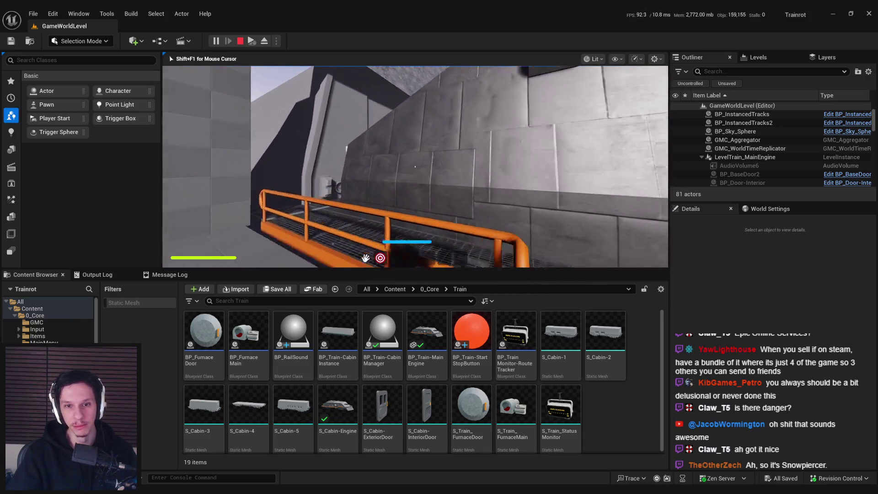
# Step: Open the cabin door with E and walk down the dim corridor to the numbered door
pyautogui.press('w')
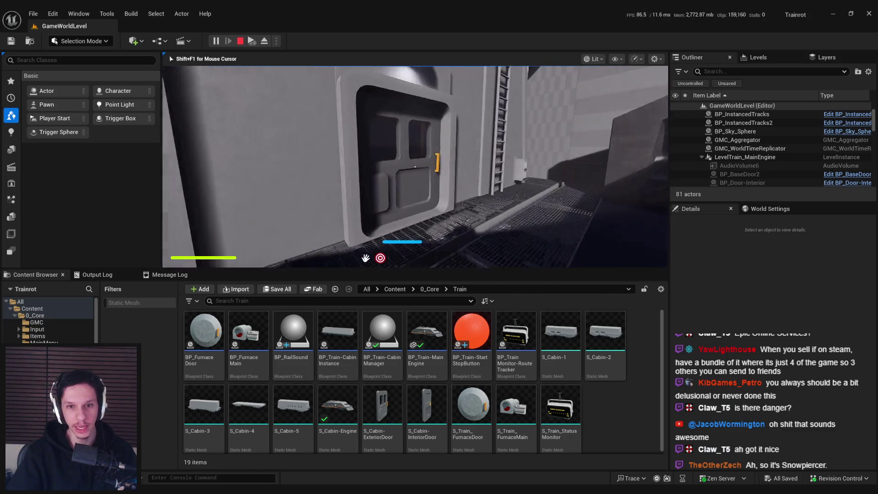
pyautogui.press('e')
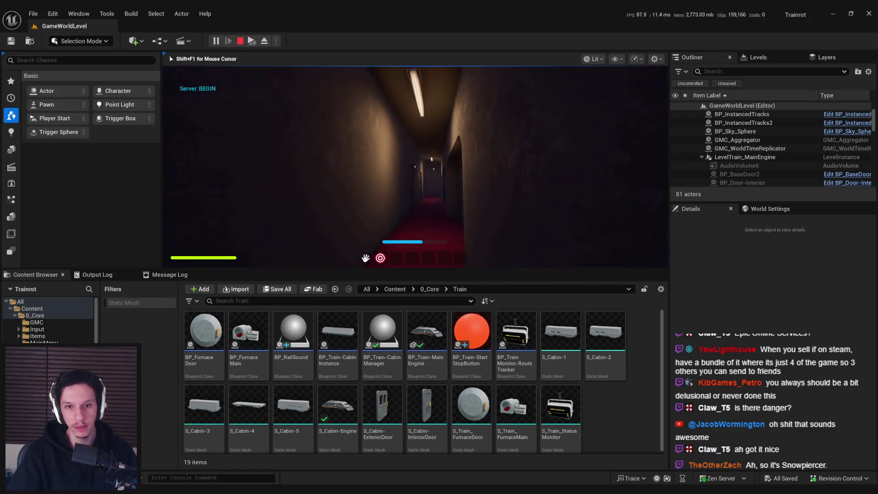
pyautogui.press('w')
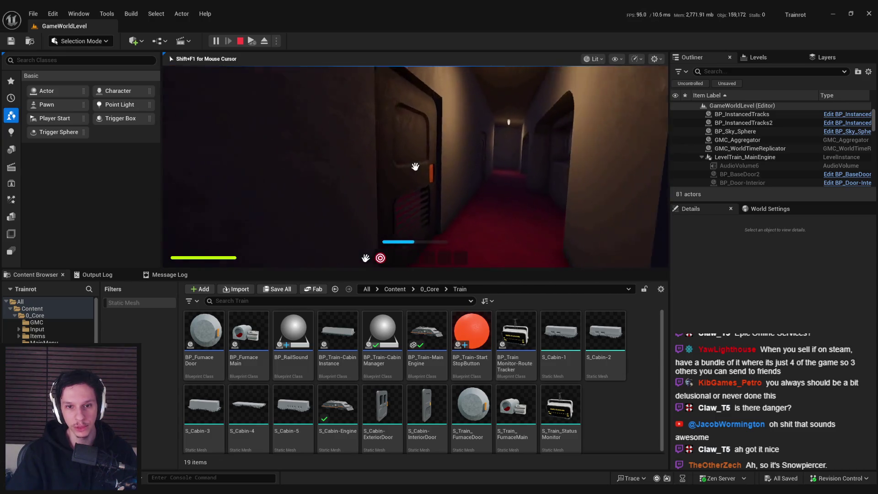
pyautogui.press('w')
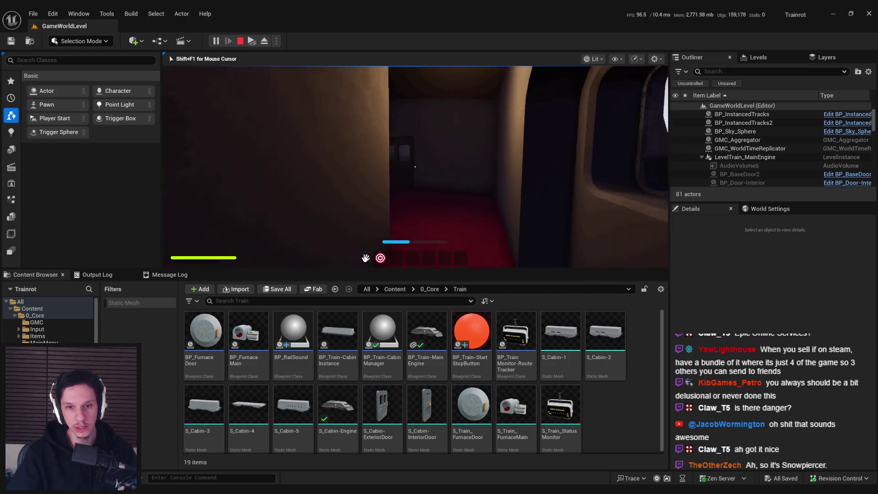
pyautogui.press('w')
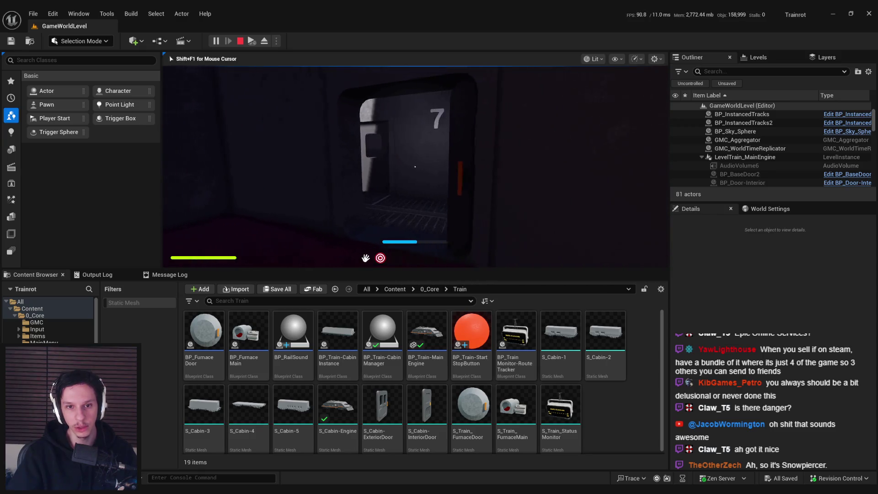
pyautogui.press('w')
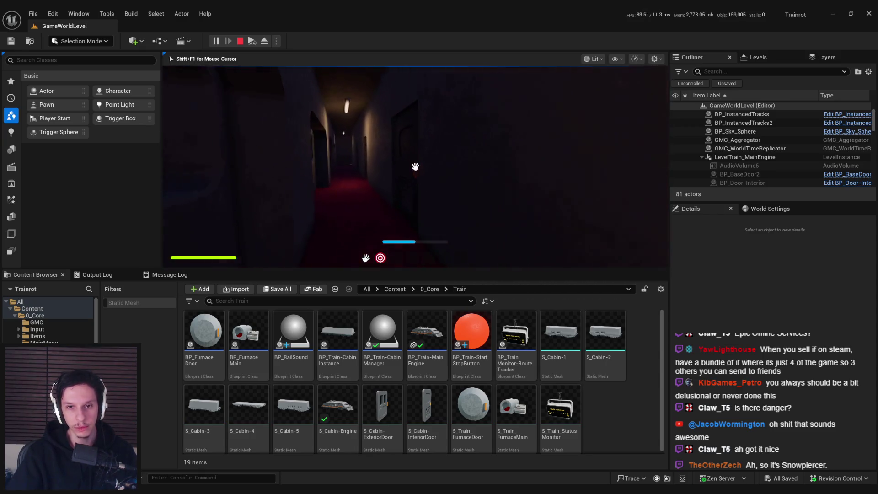
pyautogui.press('w')
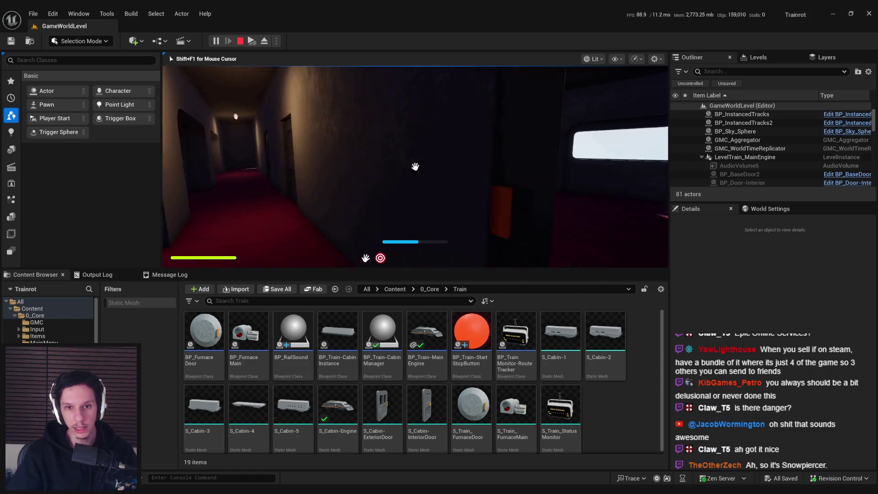
pyautogui.press('w')
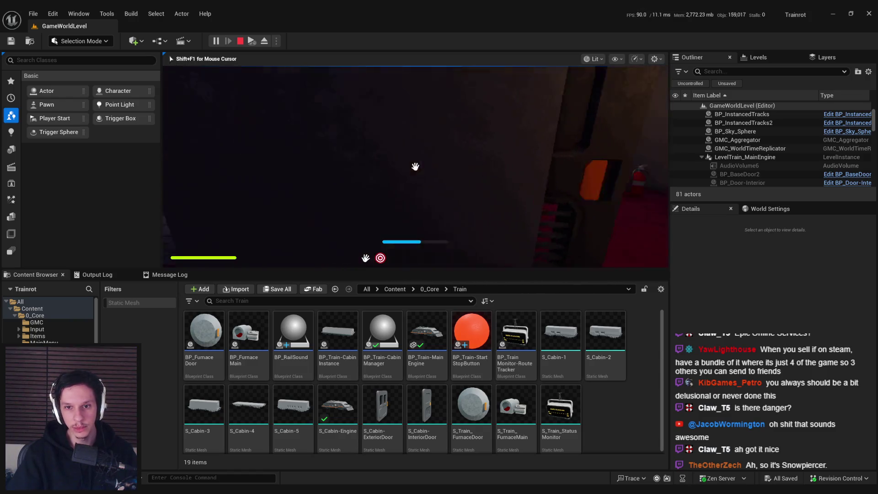
# Step: Explore the dark wooden-floored room via the red-carpeted corridor, then walk back out the lit doorway
pyautogui.press('w')
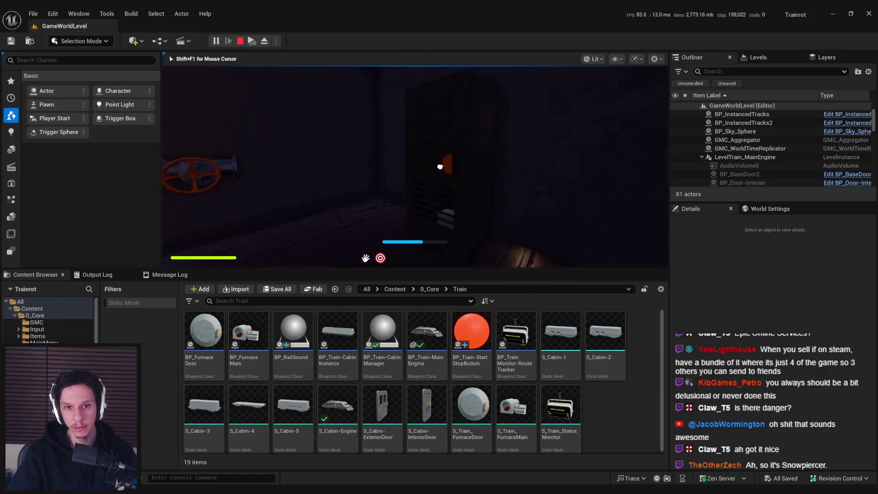
pyautogui.press('w')
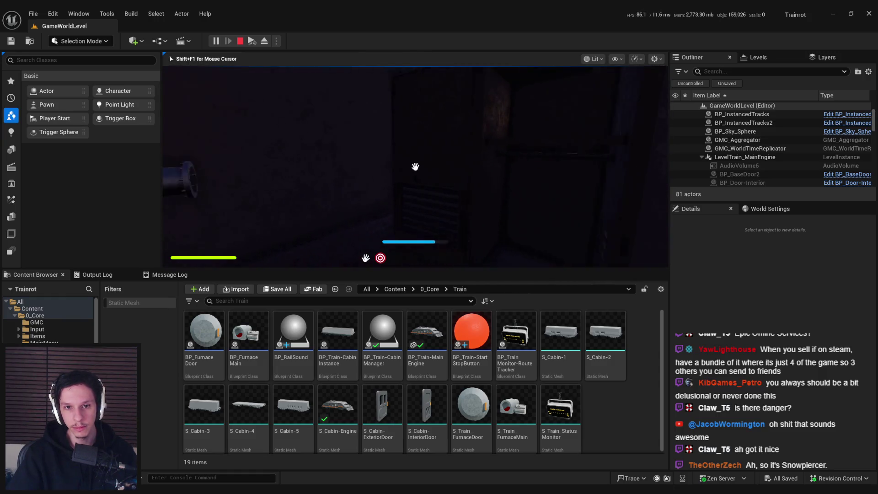
pyautogui.press('w')
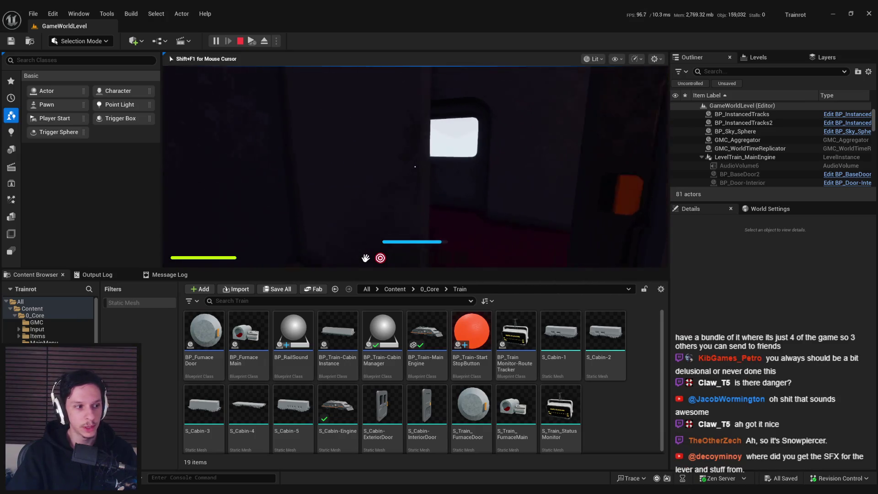
pyautogui.press('w')
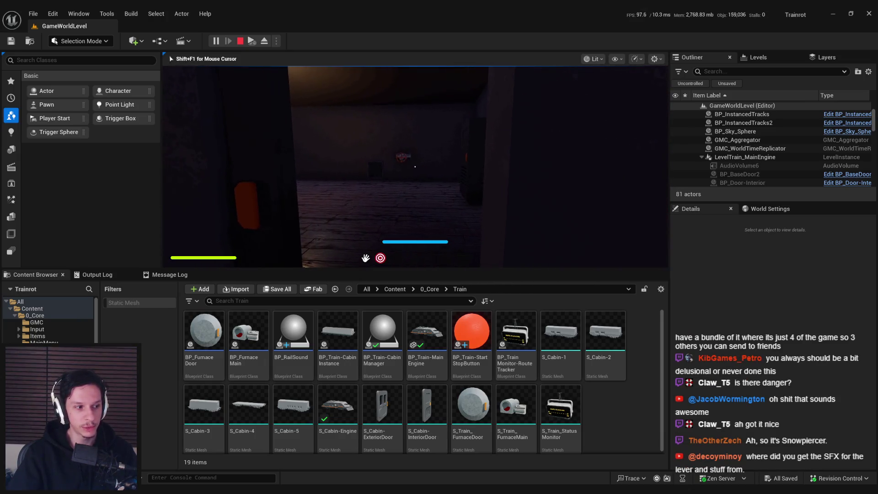
pyautogui.press('w')
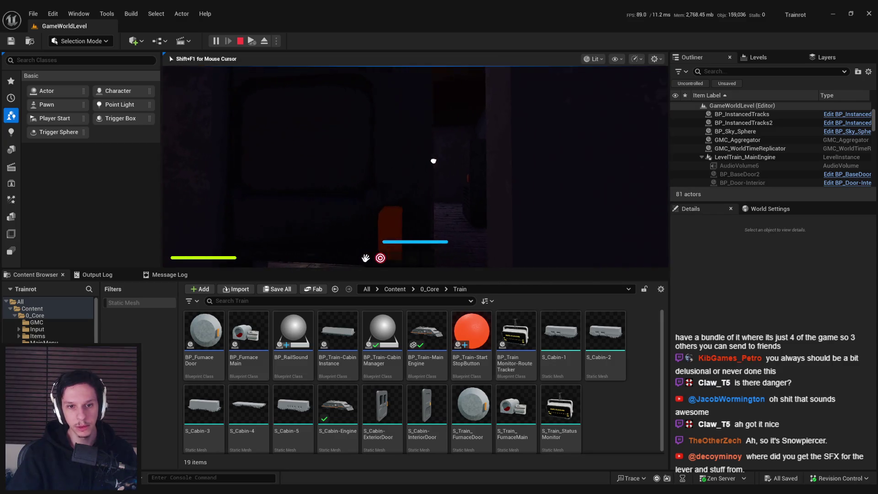
pyautogui.press('w')
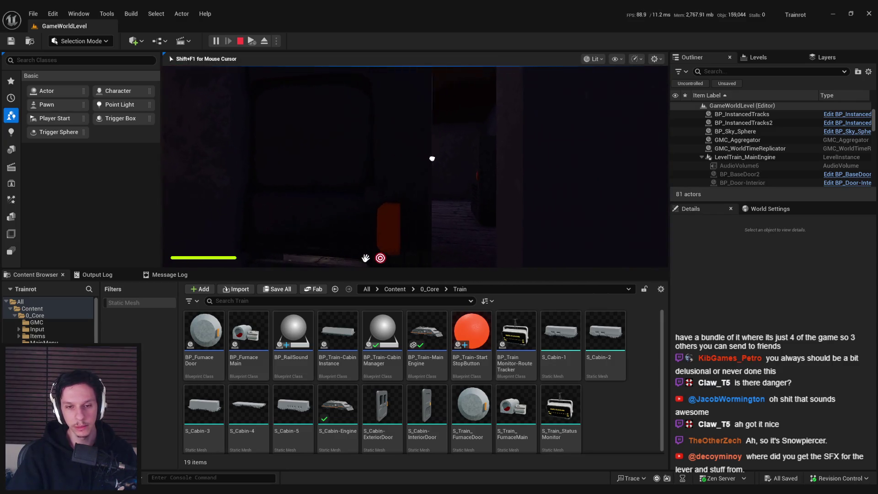
pyautogui.press('w')
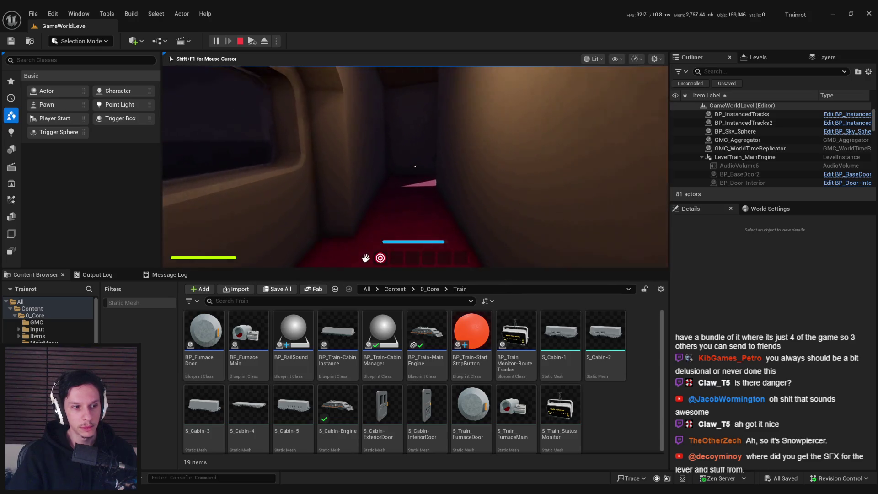
pyautogui.press('w')
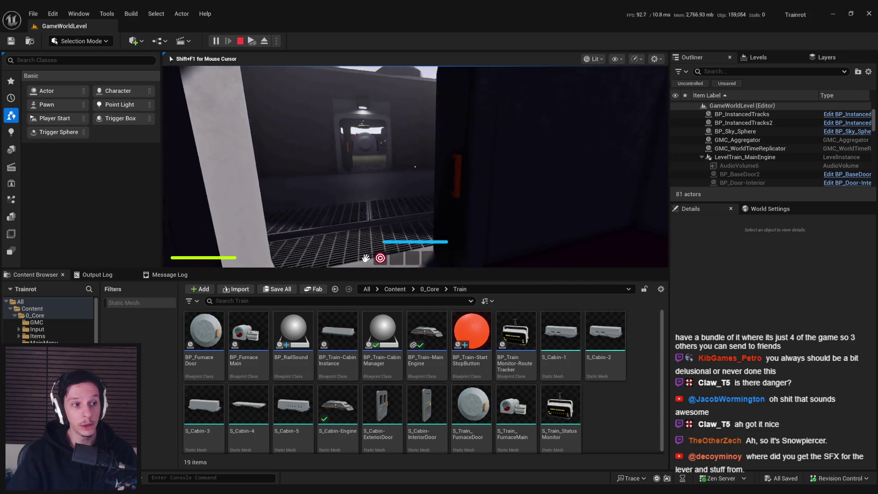
pyautogui.press('w')
pyautogui.press('w')
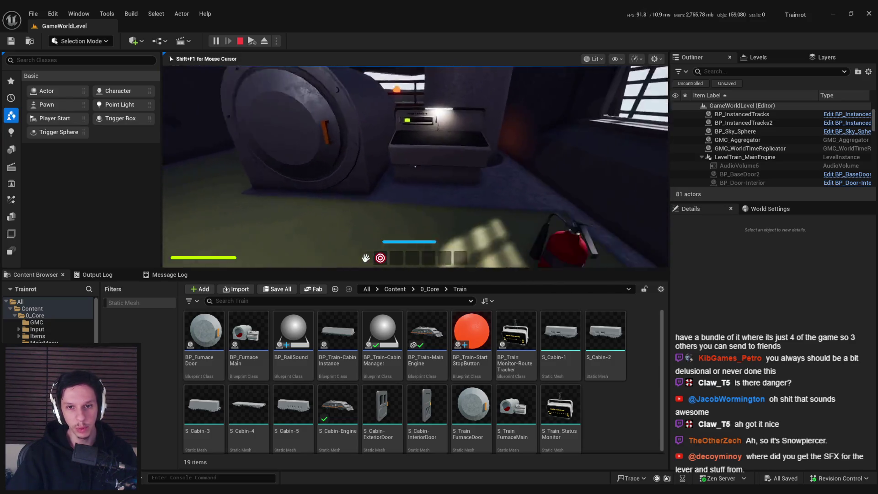
# Step: Swing the furnace door open to show the coals, then walk the red-railed corridor and back
pyautogui.press('w')
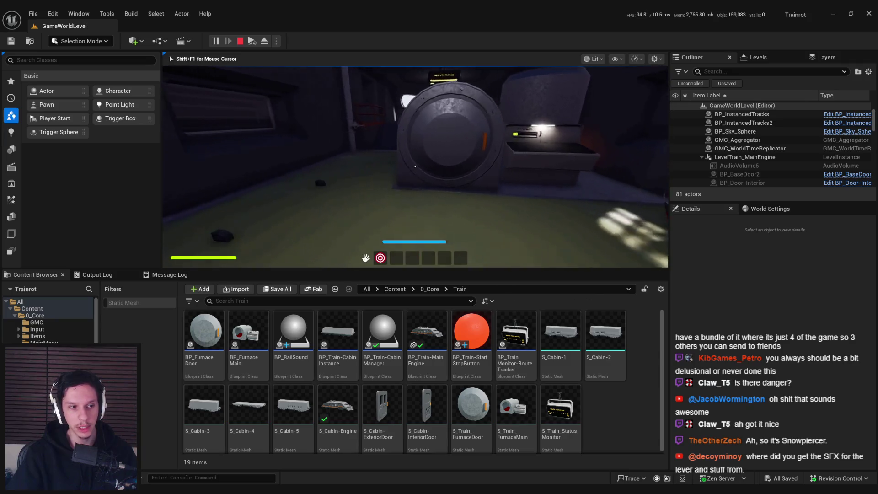
pyautogui.moveTo(465, 165); pyautogui.dragTo(285, 165)
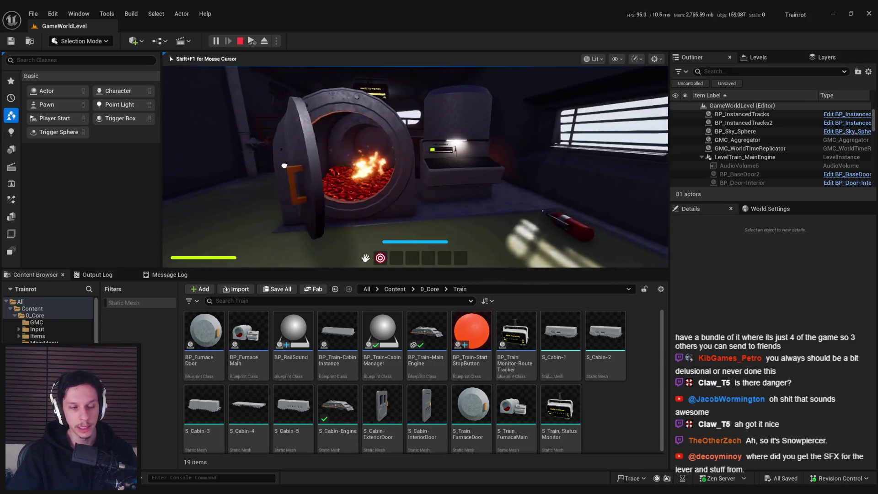
pyautogui.press('w')
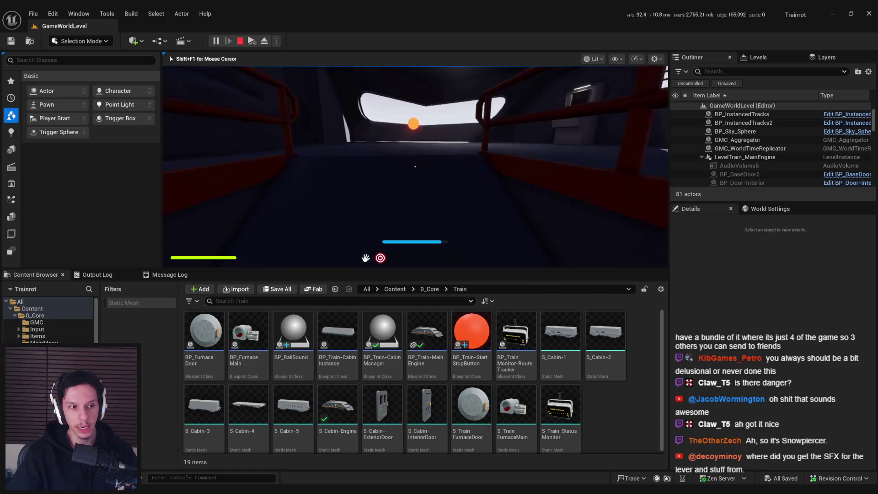
pyautogui.press('w')
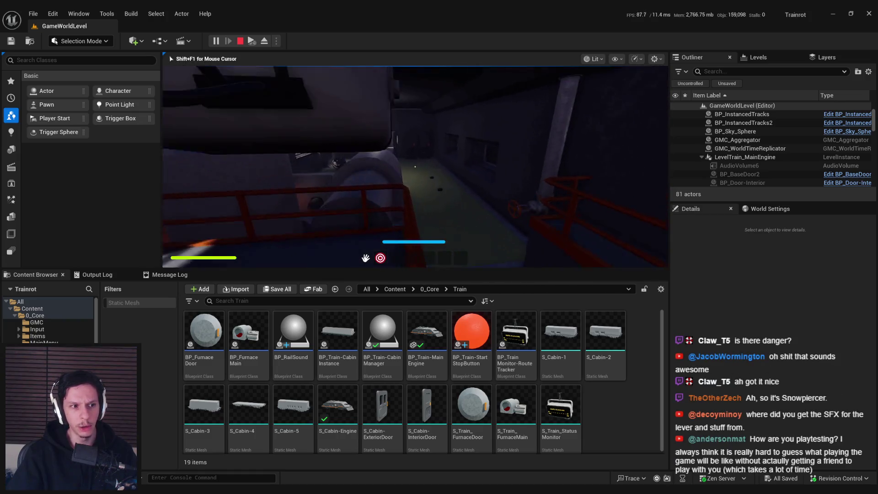
pyautogui.press('w')
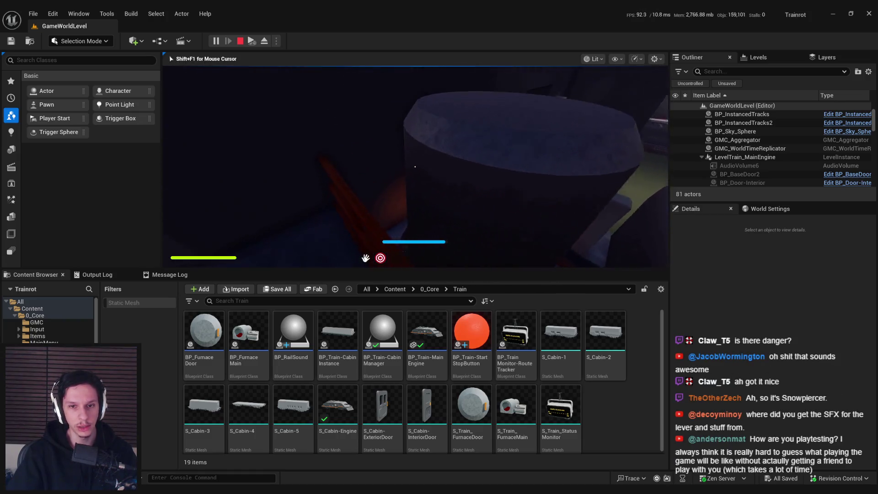
pyautogui.press('w')
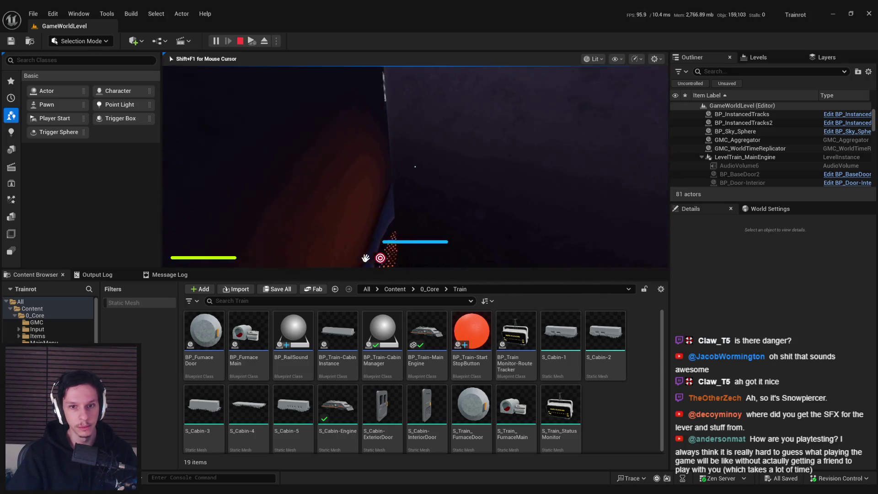
# Step: Walk forward through the car looking around, then stop the play session with Esc
pyautogui.press('w')
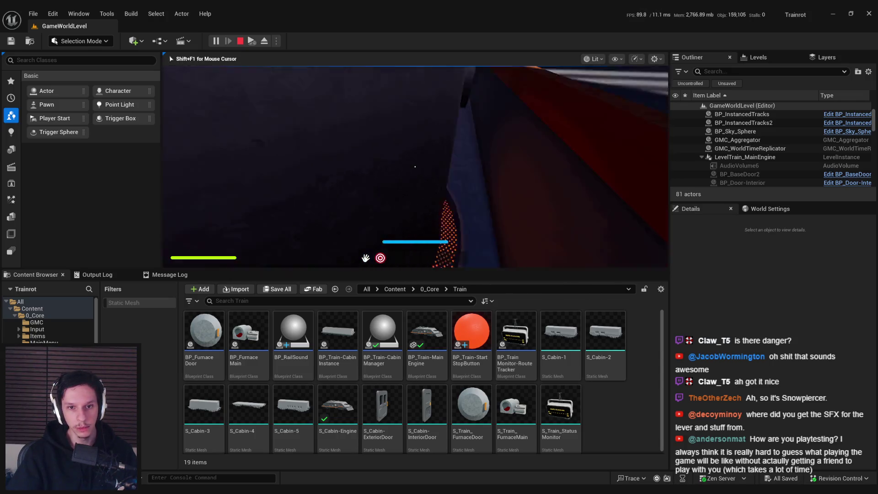
pyautogui.press('w')
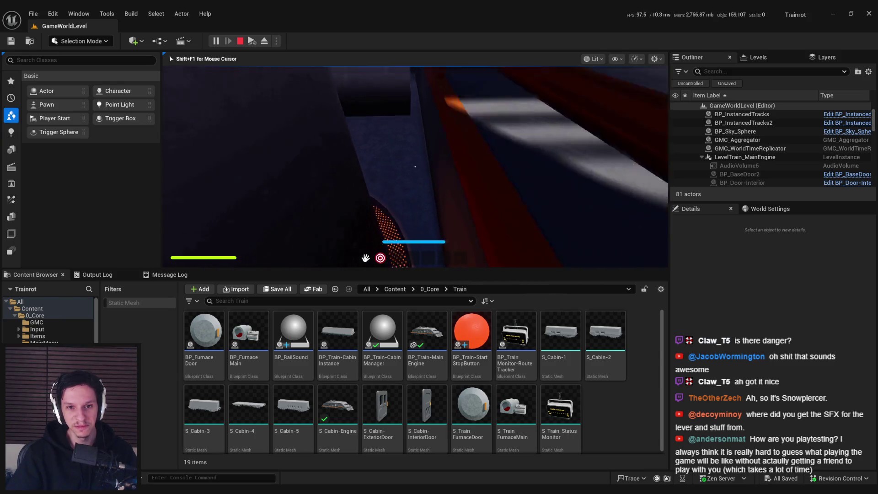
pyautogui.press('w')
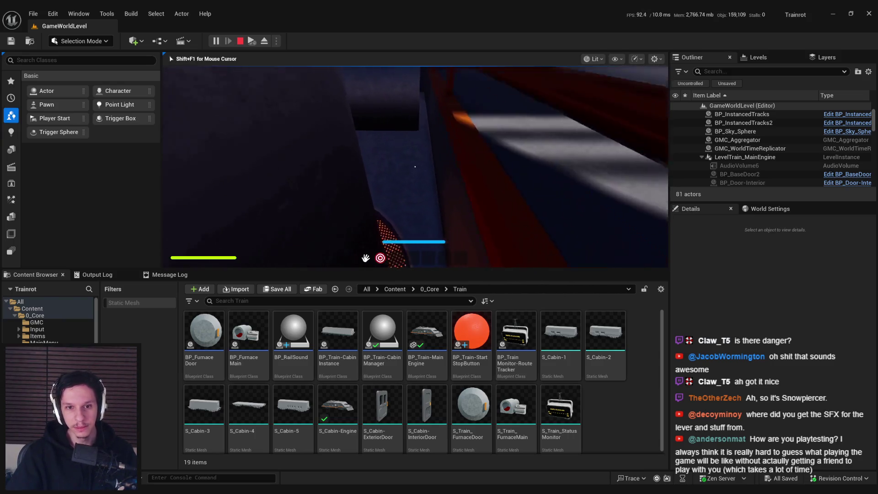
pyautogui.press('Escape')
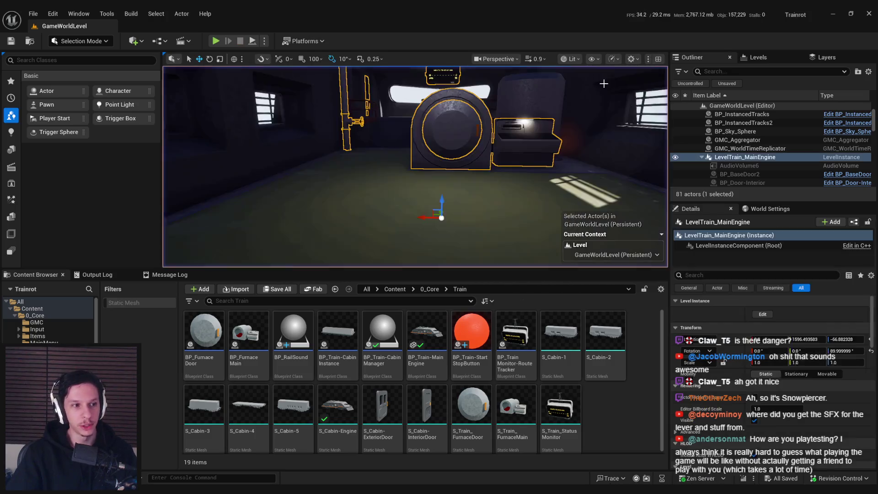
# Step: Turn the viewport toward the furnace and monitor, then show the Play mode and multiplayer options
pyautogui.moveTo(389, 151); pyautogui.dragTo(389, 152)
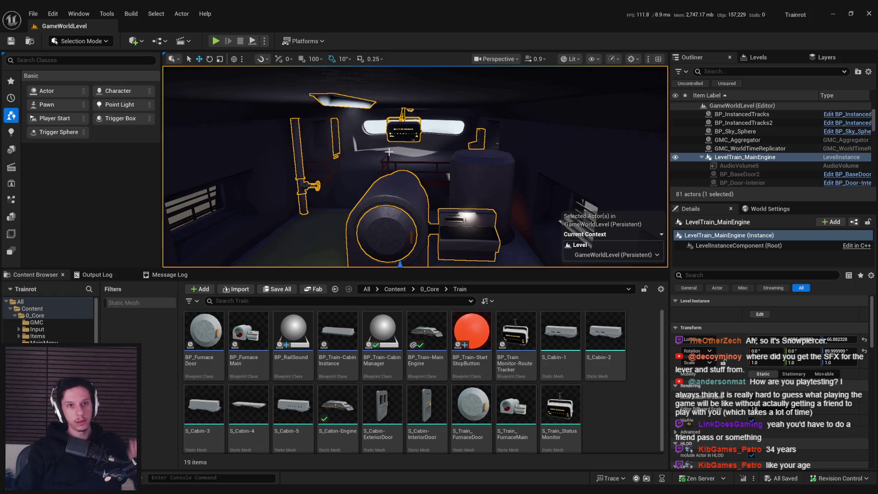
pyautogui.click(265, 41)
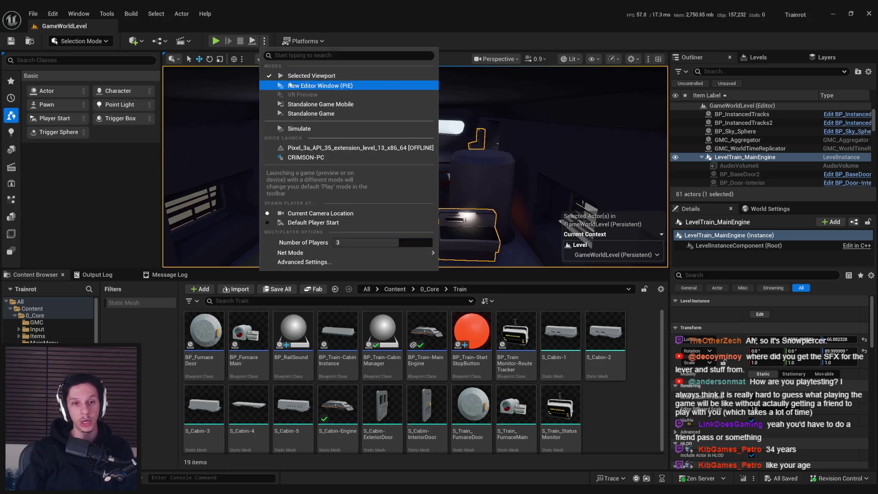
# Step: Launch the server-and-clients PIE test and assign the next maintenance task at the Train Monitoring console
pyautogui.click(320, 85)
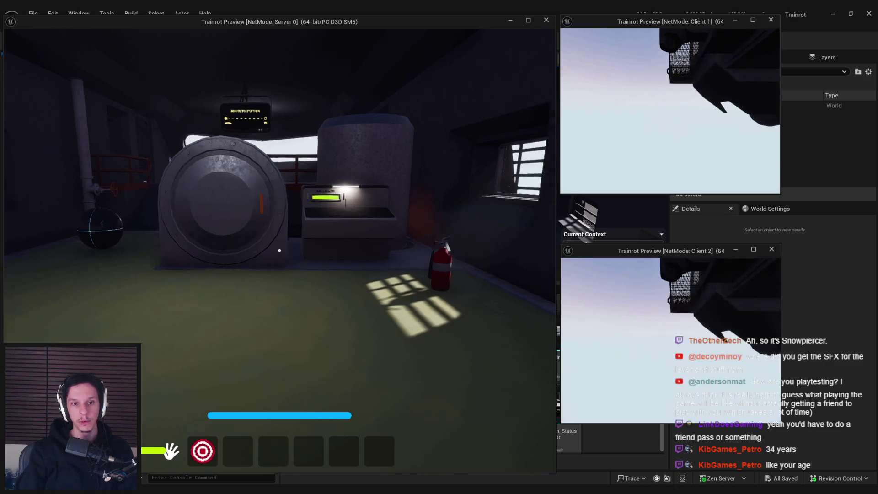
pyautogui.press('w')
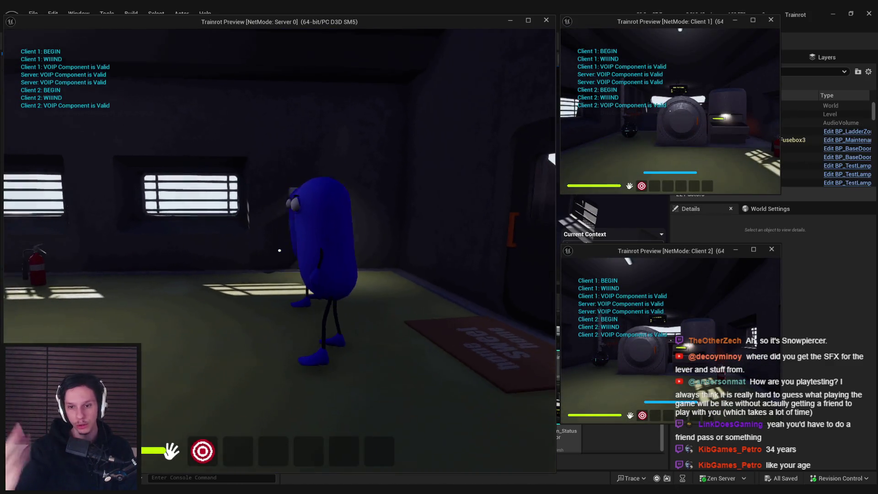
pyautogui.press('w')
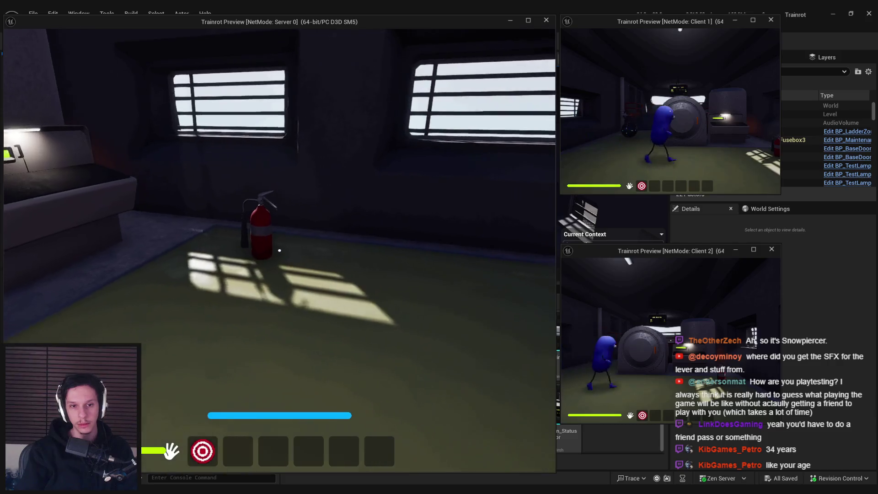
pyautogui.press('a')
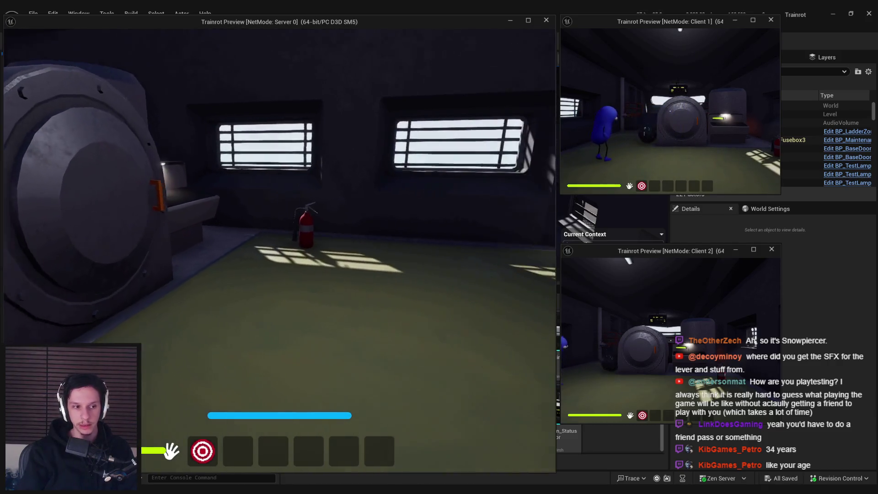
pyautogui.press('w')
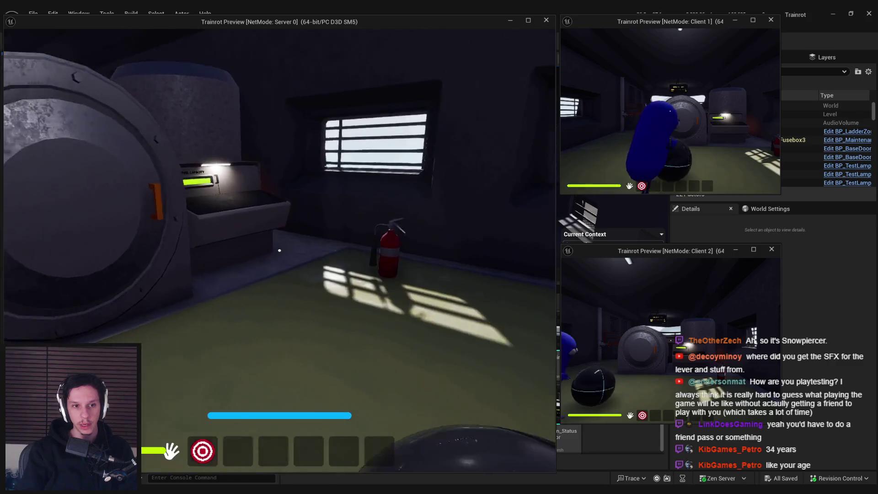
pyautogui.press('w')
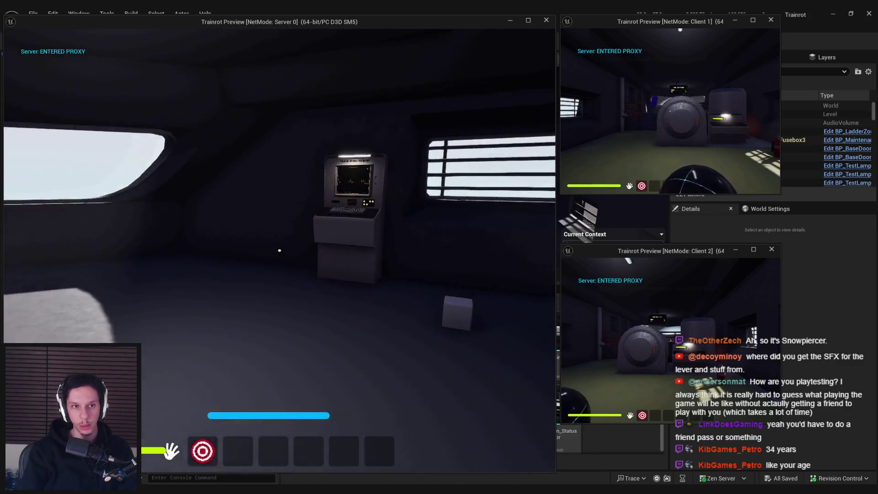
pyautogui.click(279, 250)
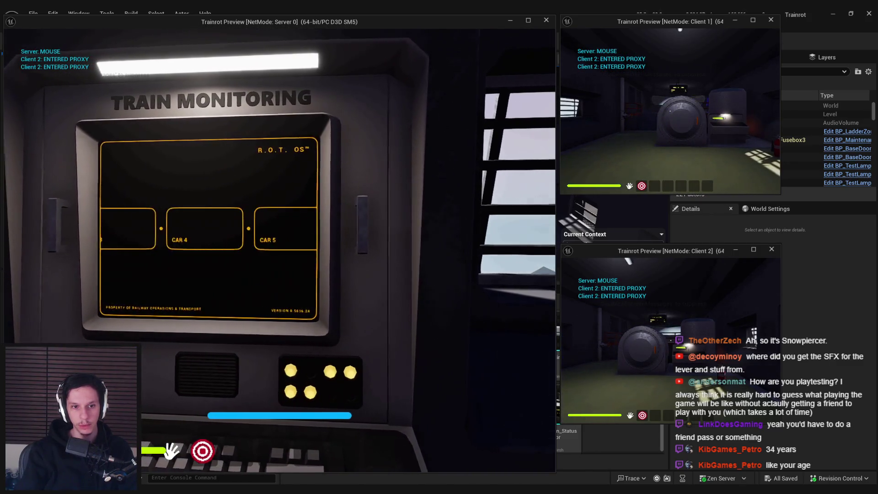
pyautogui.click(186, 267)
# Step: Walk the server player past the fusebox and Route to Station screen to the other players, then stop play
pyautogui.press('w')
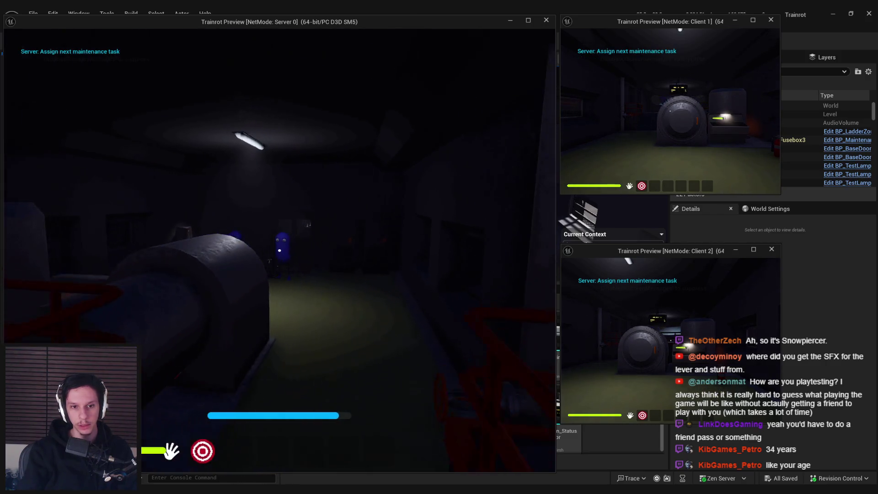
pyautogui.press('w')
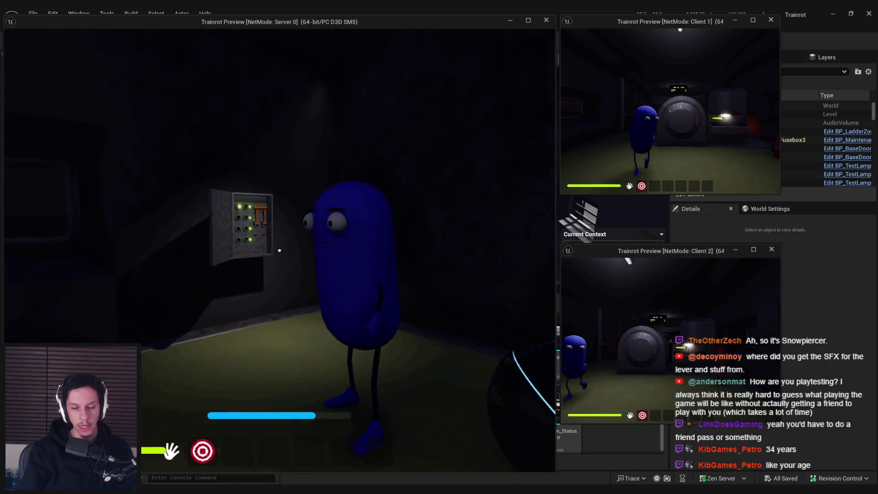
pyautogui.press('s')
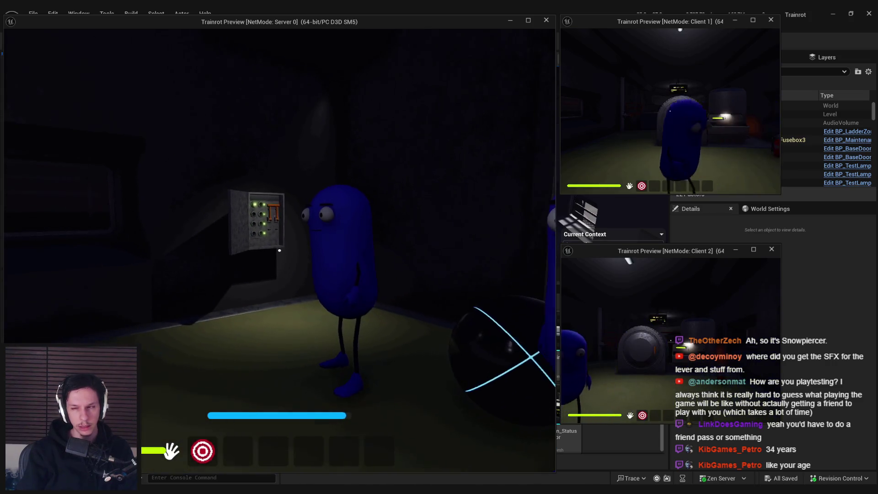
pyautogui.press('w')
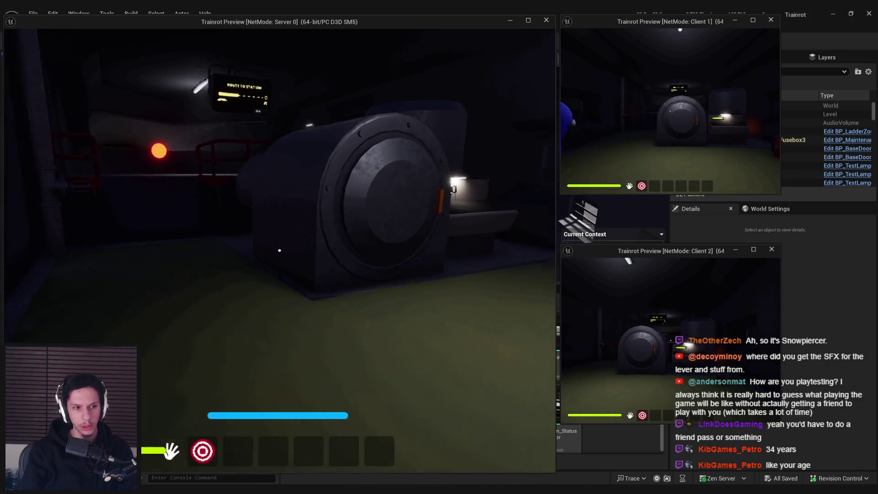
pyautogui.press('w')
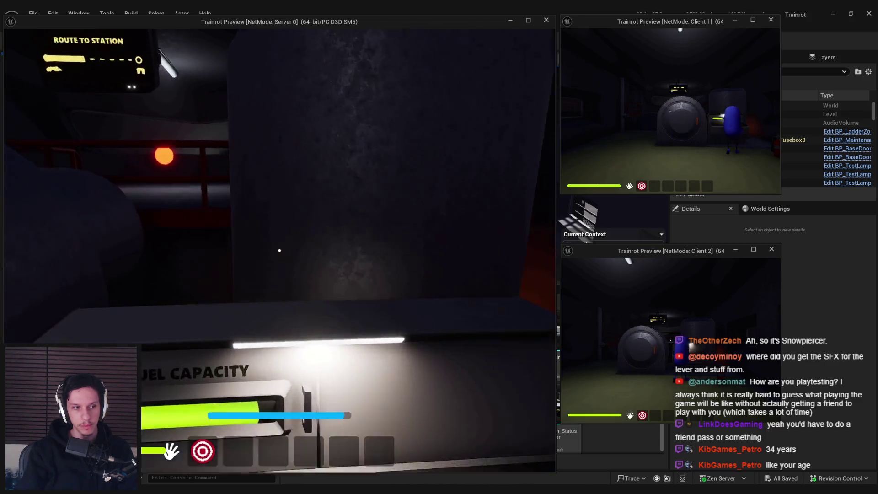
pyautogui.press('w')
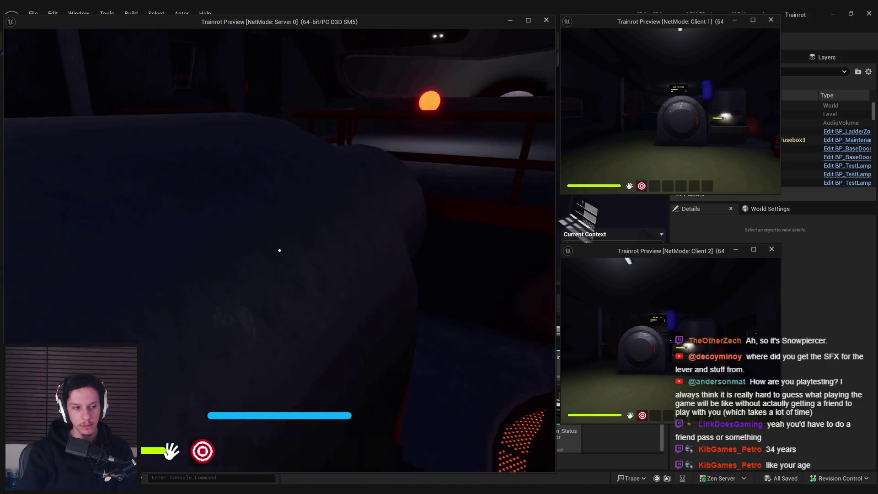
pyautogui.press('w')
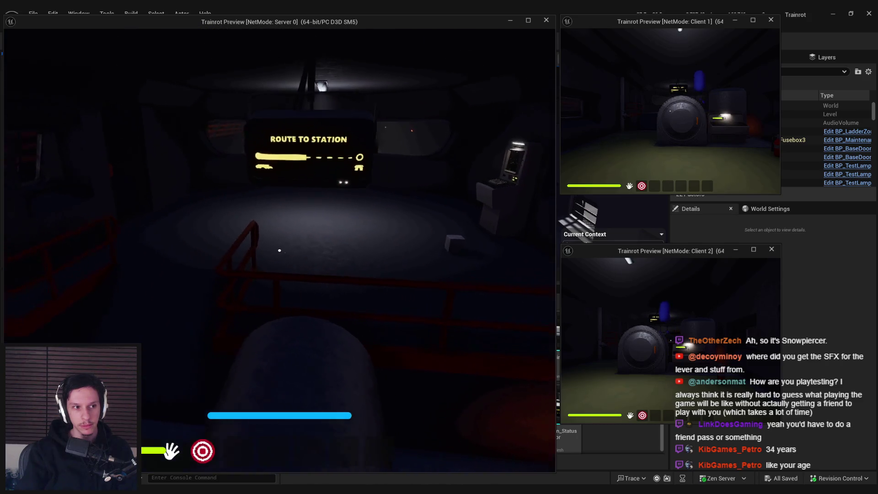
pyautogui.press('w')
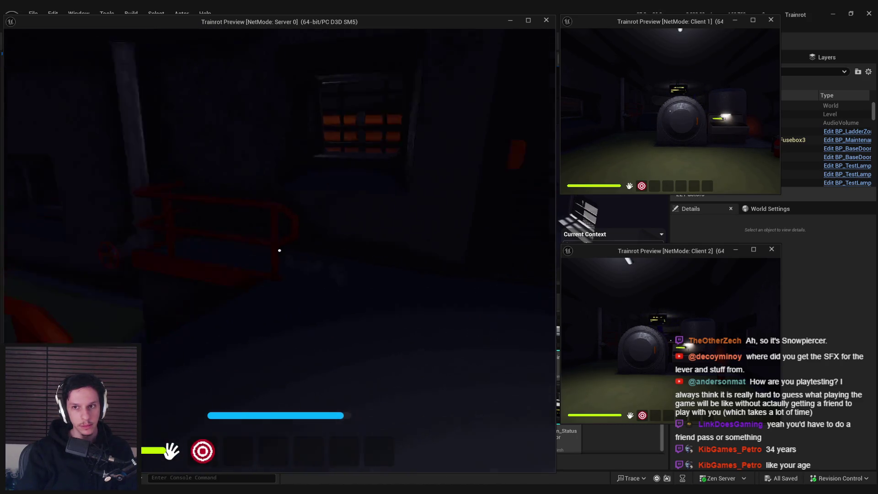
pyautogui.press('w')
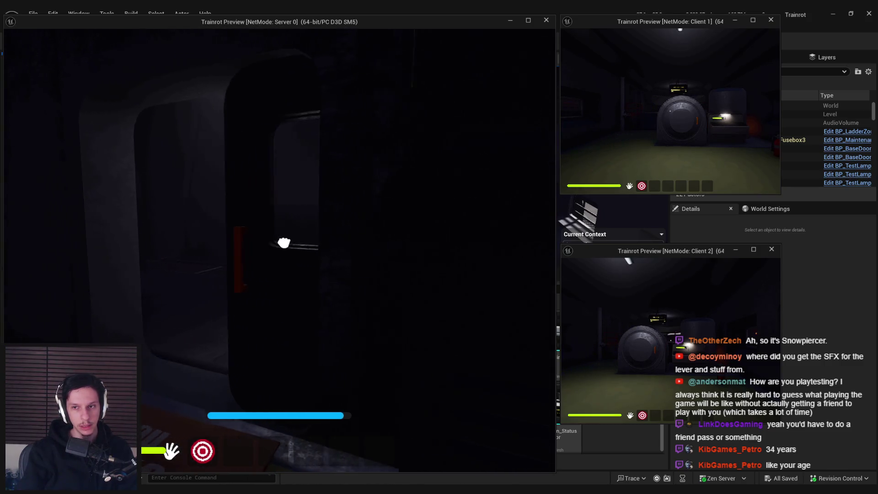
pyautogui.press('s')
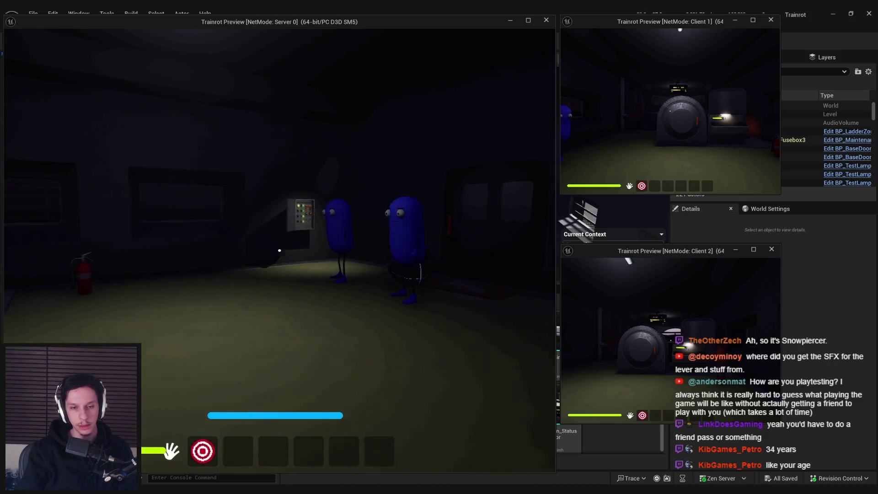
pyautogui.press('Escape')
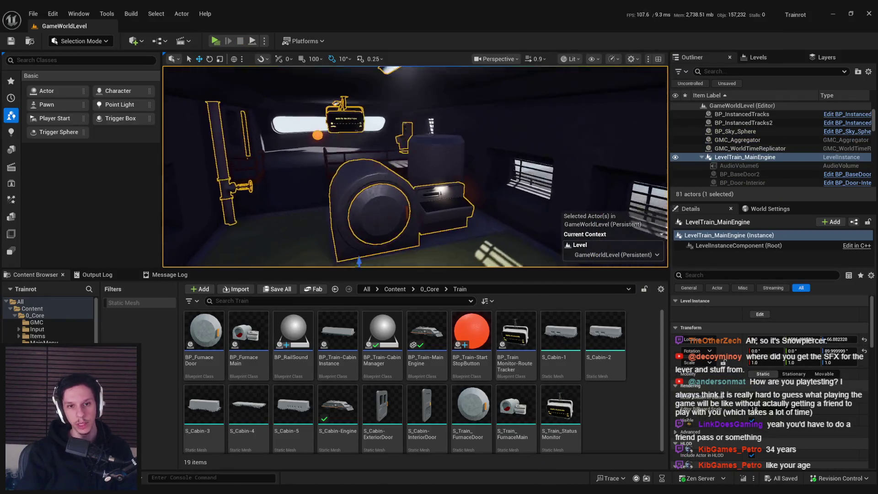
# Step: Reframe the viewport on the engine room, make it taller, and start a multiplayer play test
pyautogui.press('g')
pyautogui.moveTo(475, 227); pyautogui.dragTo(475, 226)
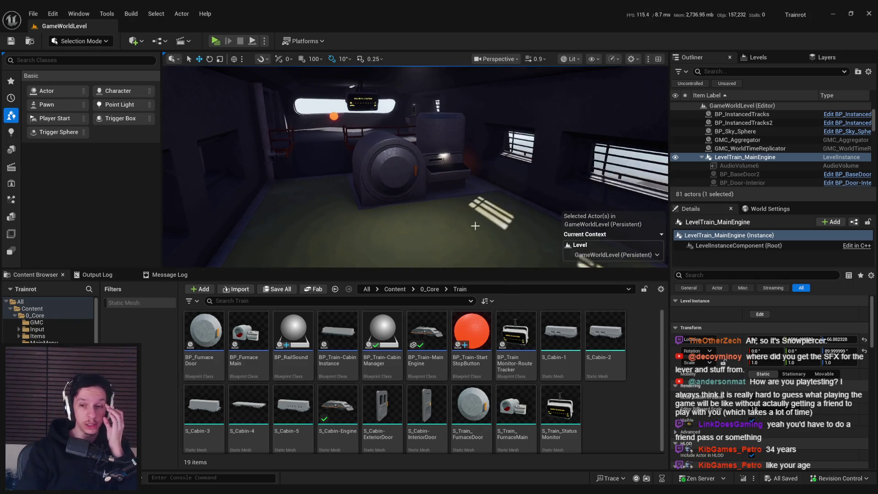
pyautogui.moveTo(476, 227); pyautogui.dragTo(476, 226)
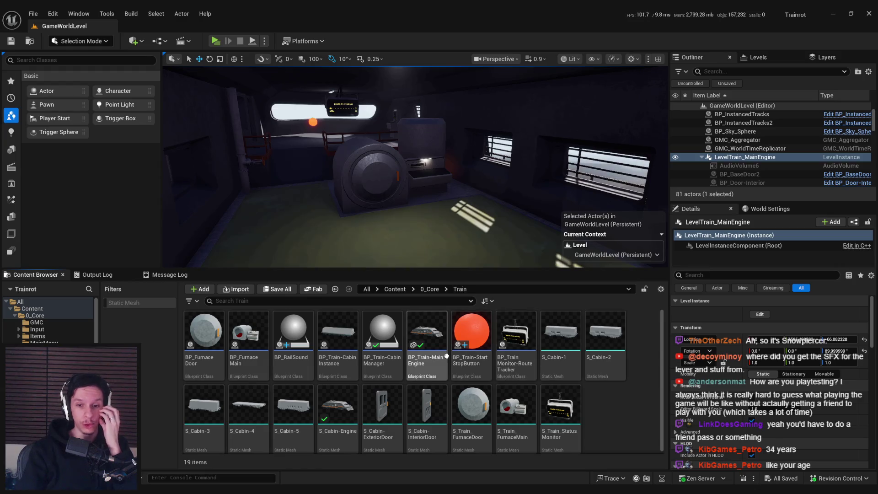
pyautogui.scroll(-1, 452, 357)
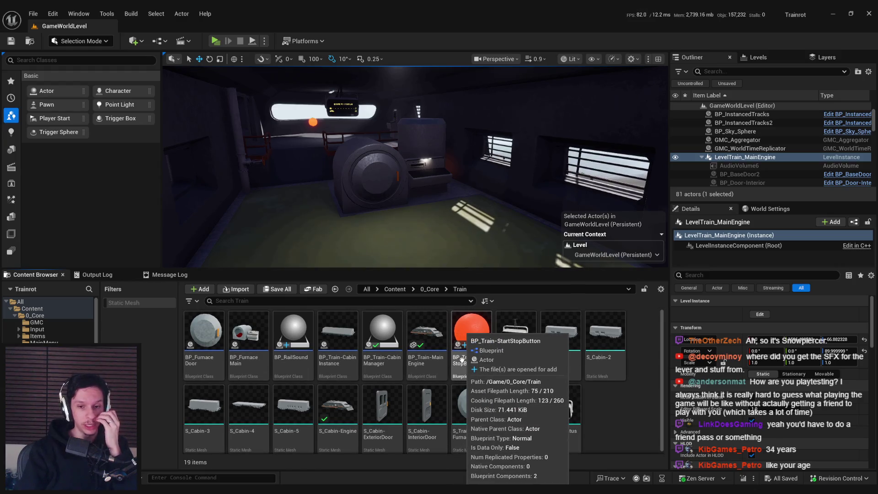
pyautogui.moveTo(443, 270); pyautogui.dragTo(444, 310)
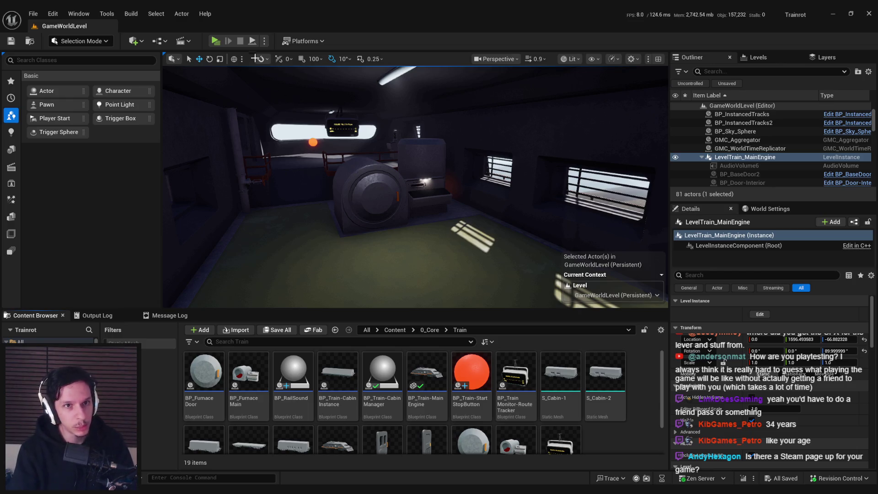
pyautogui.click(215, 43)
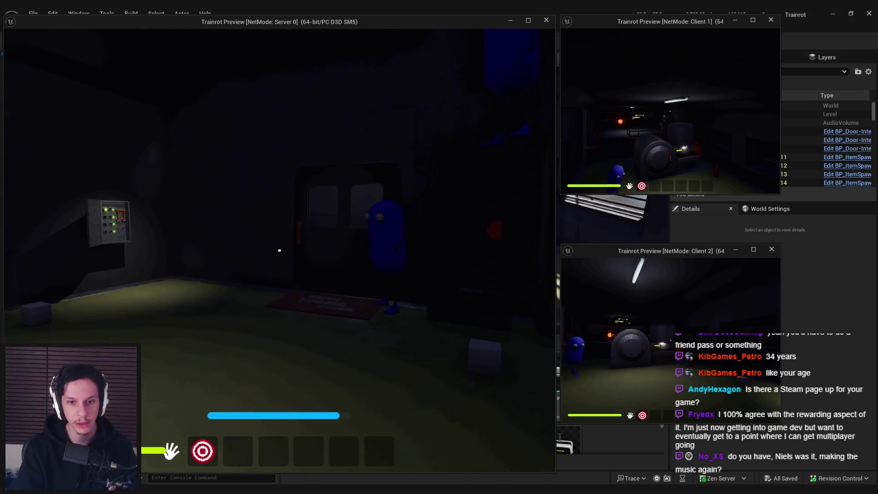
pyautogui.press('Escape')
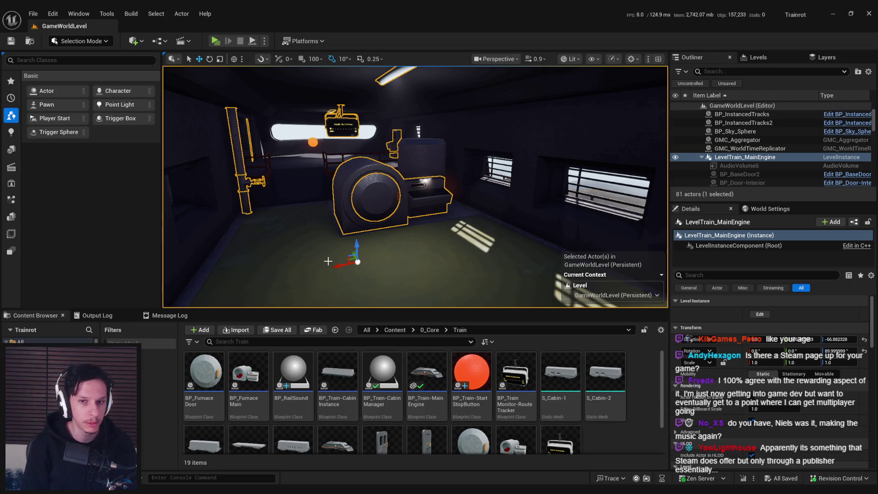
# Step: Play the Trainrot Inspo playlist in Spotify, then minimise Spotify and bring up the Steam store
pyautogui.hotkey('alt', 'Tab')
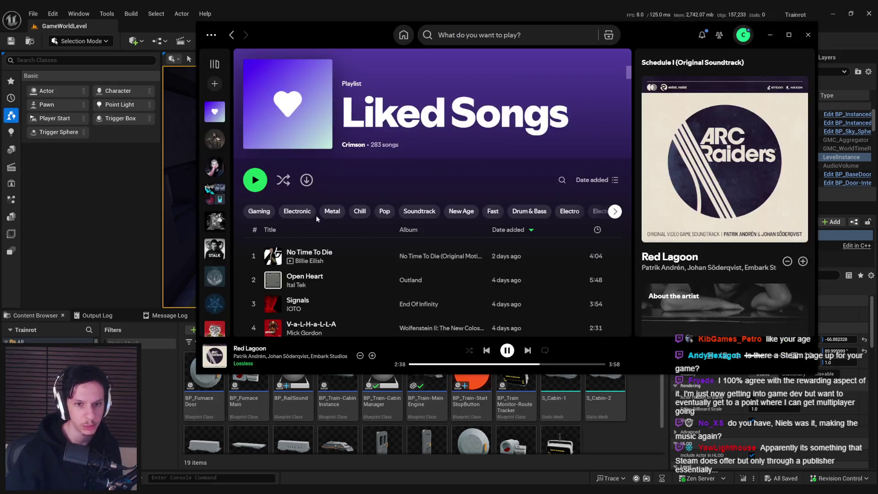
pyautogui.click(215, 140)
pyautogui.moveTo(331, 36); pyautogui.dragTo(328, 51)
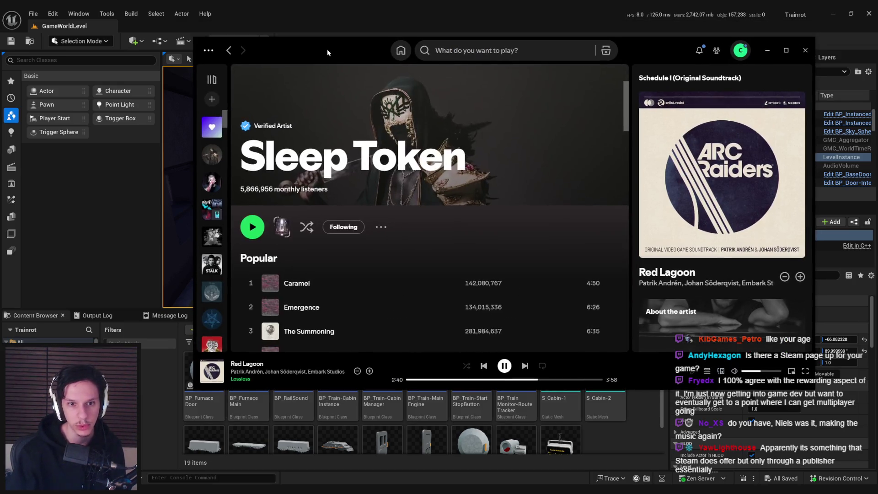
pyautogui.doubleClick(210, 203)
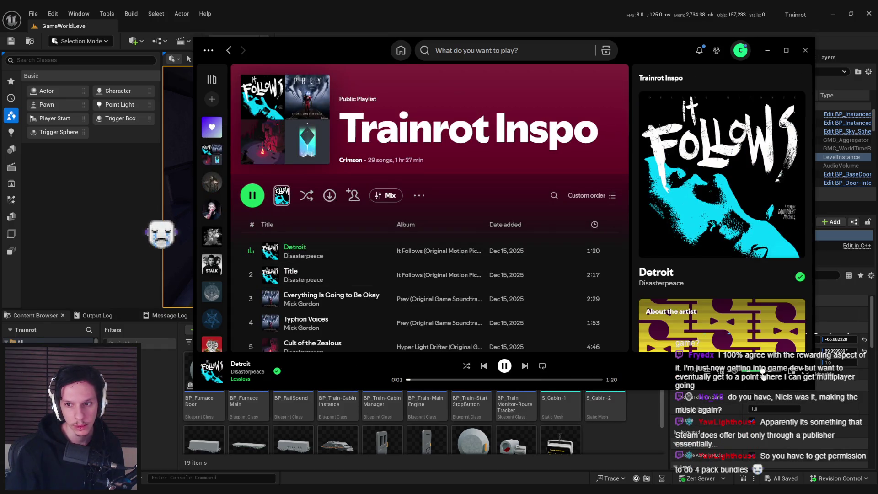
pyautogui.click(767, 50)
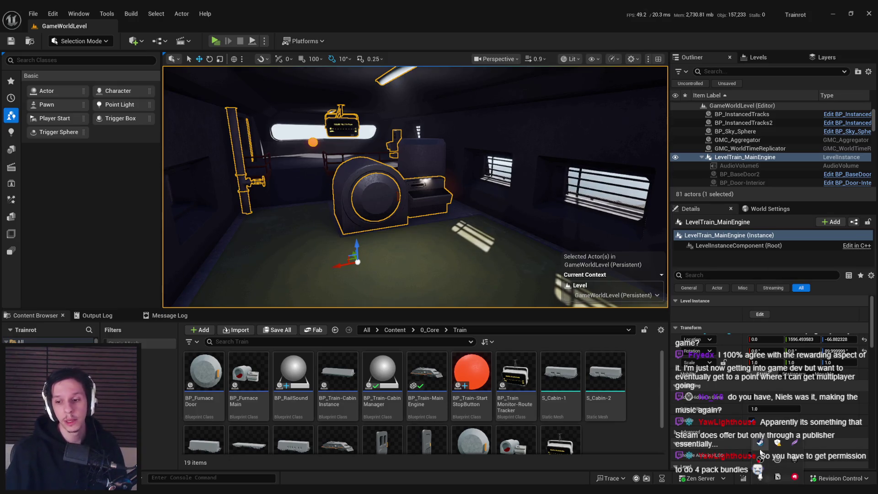
pyautogui.click(761, 443)
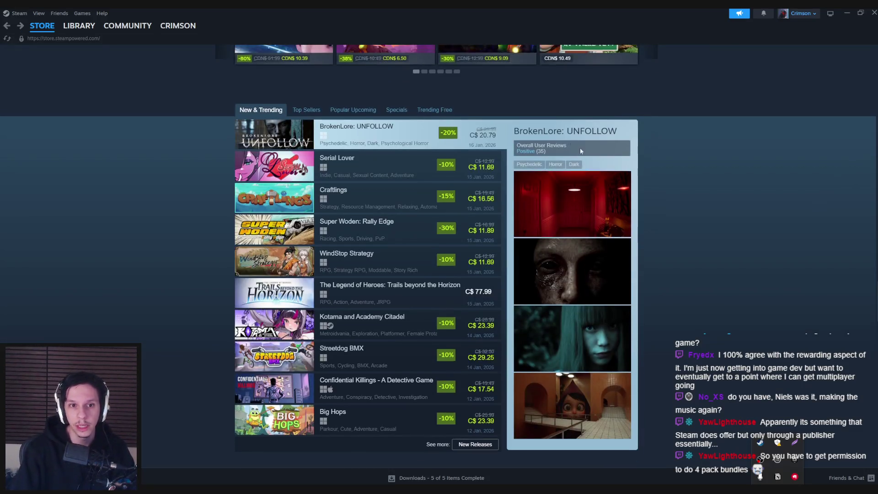
# Step: Search the store for 're' and browse the R.E.P.O. store page
pyautogui.scroll(20, 581, 151)
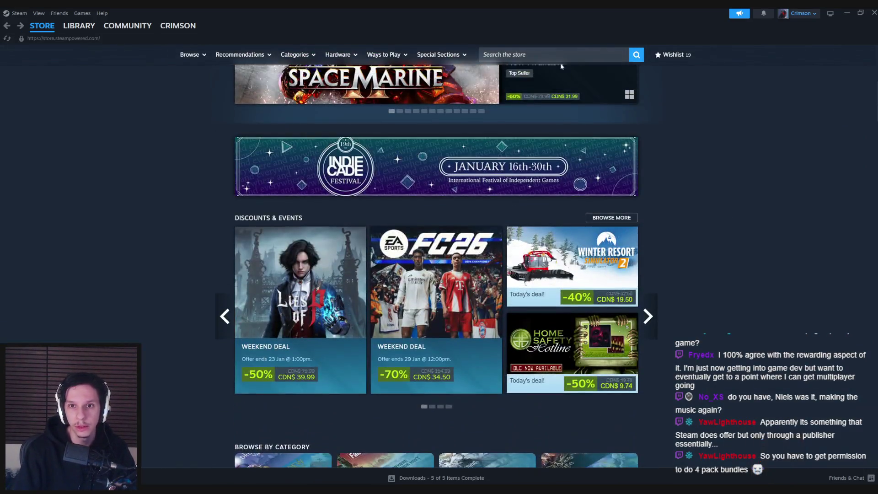
pyautogui.click(557, 53)
pyautogui.write('repo')
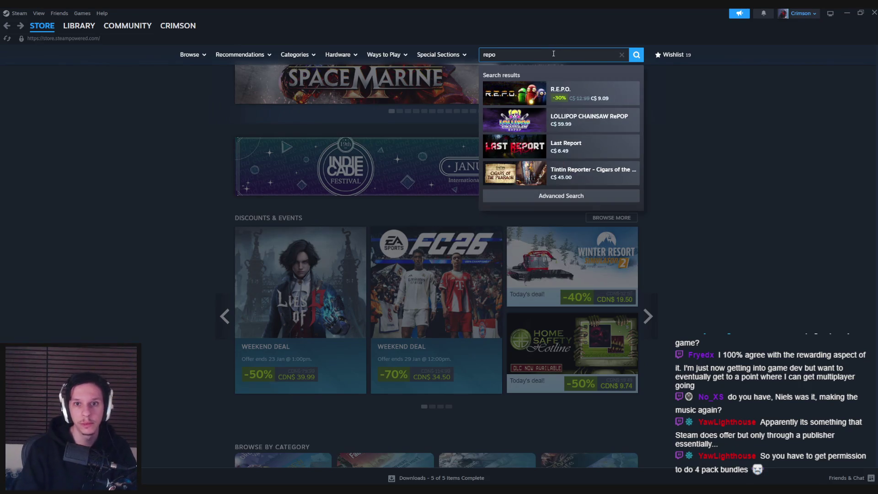
pyautogui.click(594, 93)
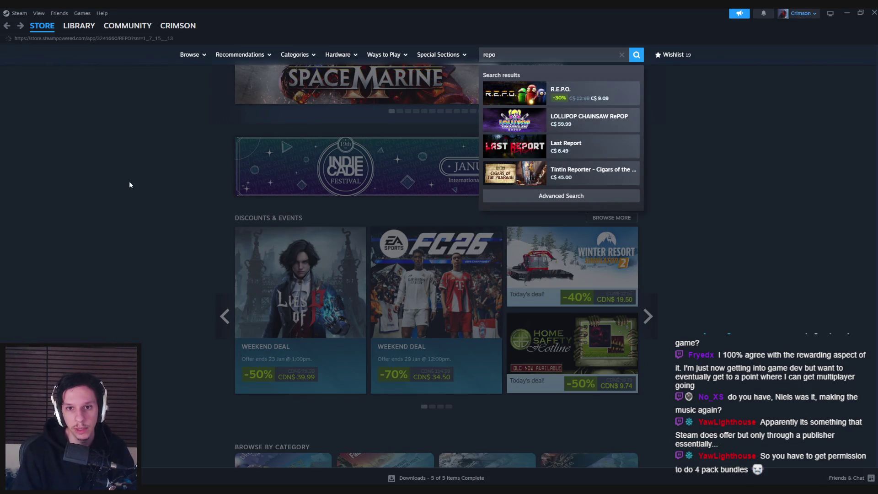
pyautogui.scroll(-10, 138, 205)
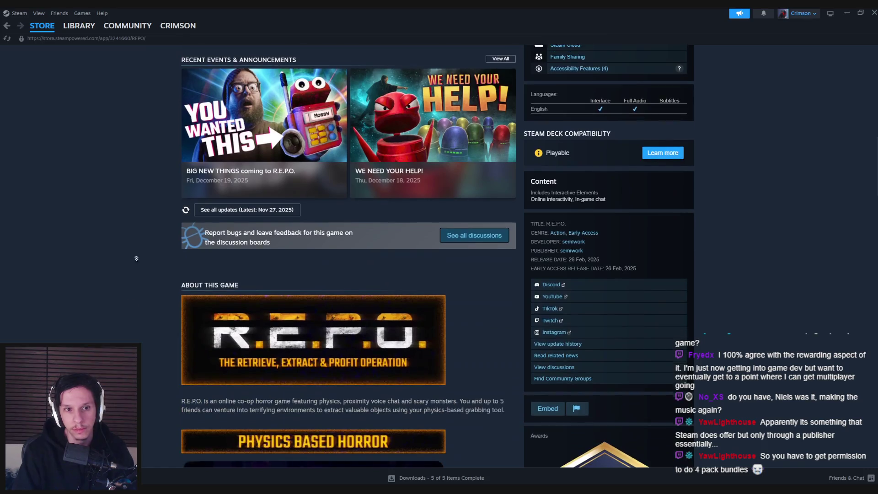
pyautogui.scroll(15, 557, 80)
# Step: Search the store for 'peak' and scroll through the PEAK page
pyautogui.click(554, 55)
pyautogui.write('peak')
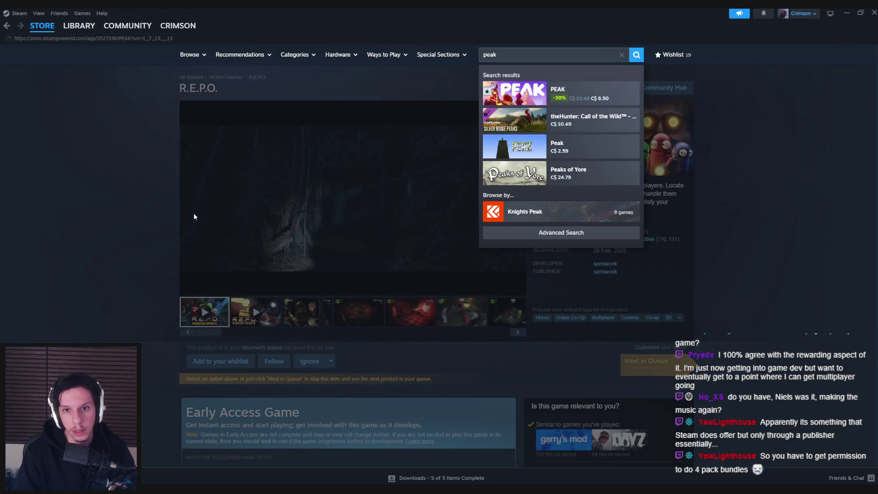
pyautogui.scroll(-10, 132, 233)
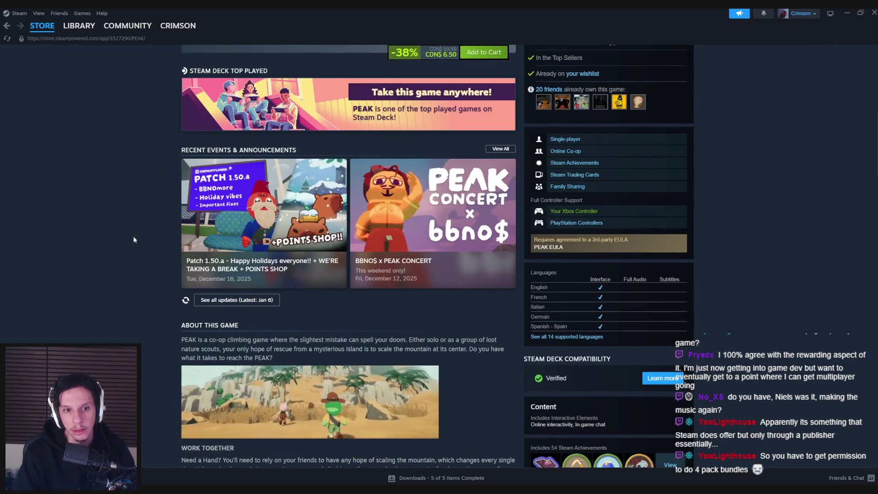
pyautogui.scroll(-5, 133, 236)
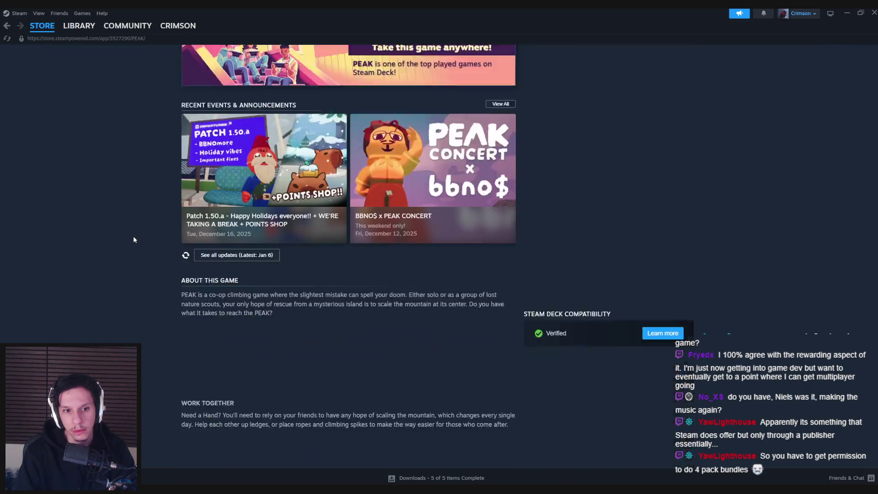
pyautogui.scroll(4, 133, 236)
pyautogui.scroll(5, 133, 238)
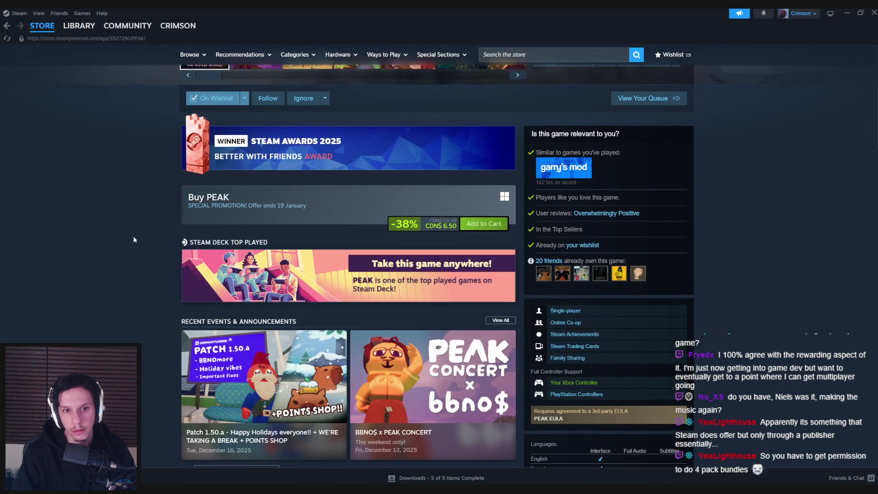
pyautogui.scroll(5, 133, 236)
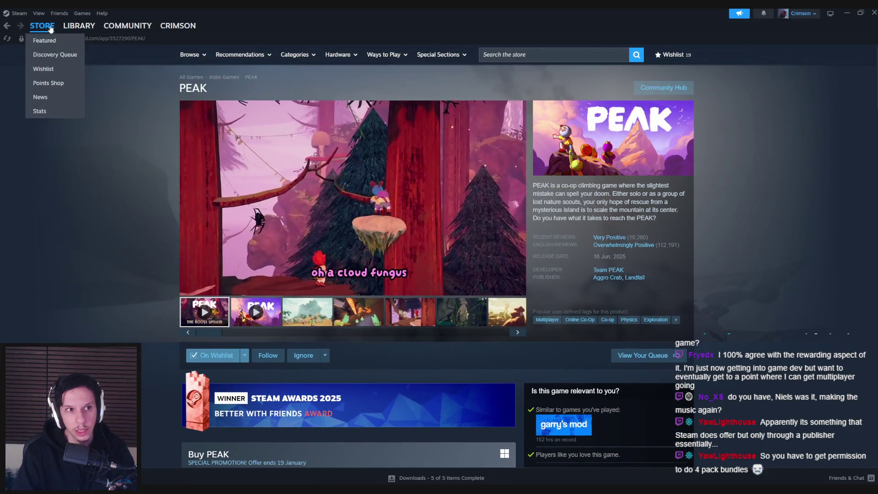
# Step: Return to the store front and compare the Top Sellers and New & Trending lists
pyautogui.click(42, 26)
pyautogui.scroll(-10, 442, 278)
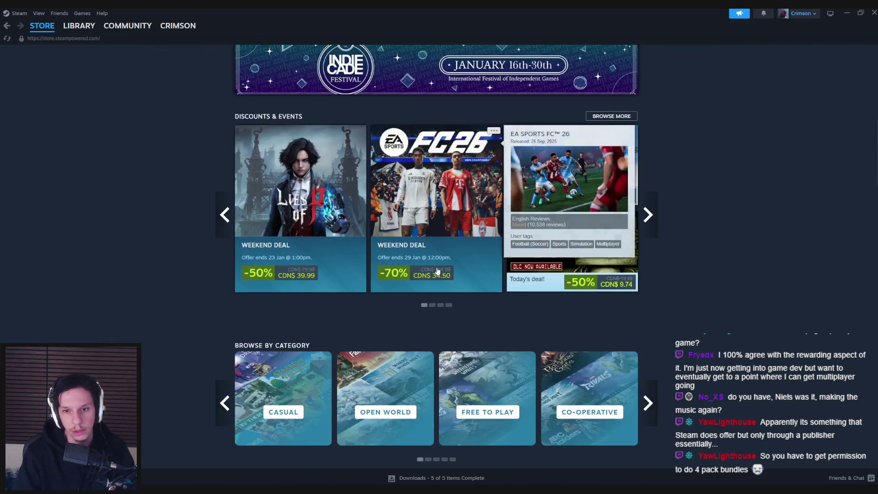
pyautogui.scroll(-14, 596, 316)
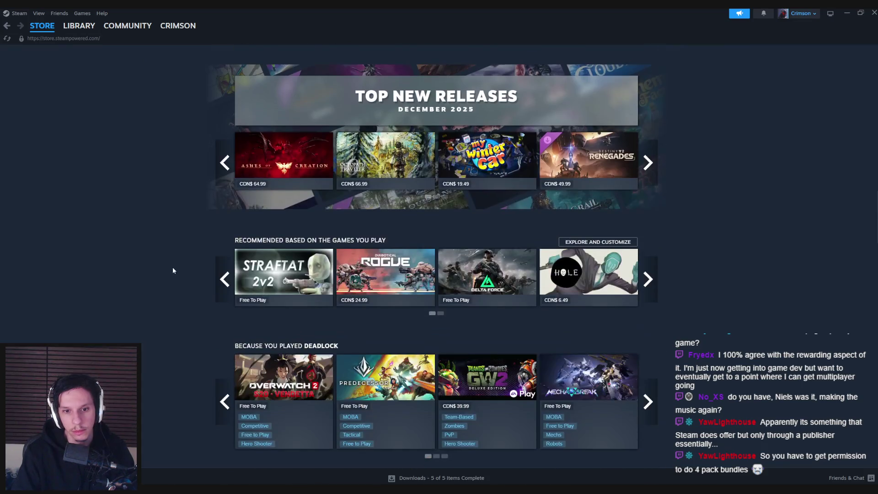
pyautogui.scroll(-5, 173, 270)
pyautogui.scroll(-12, 169, 263)
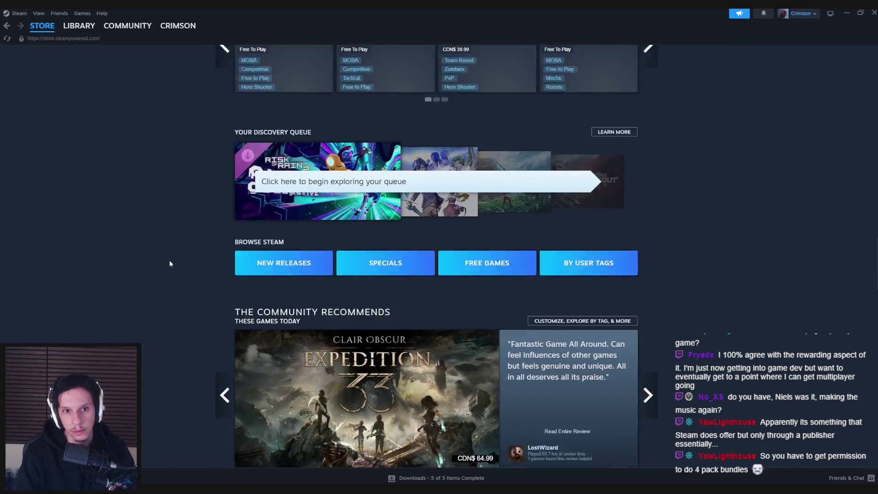
pyautogui.scroll(-4, 168, 263)
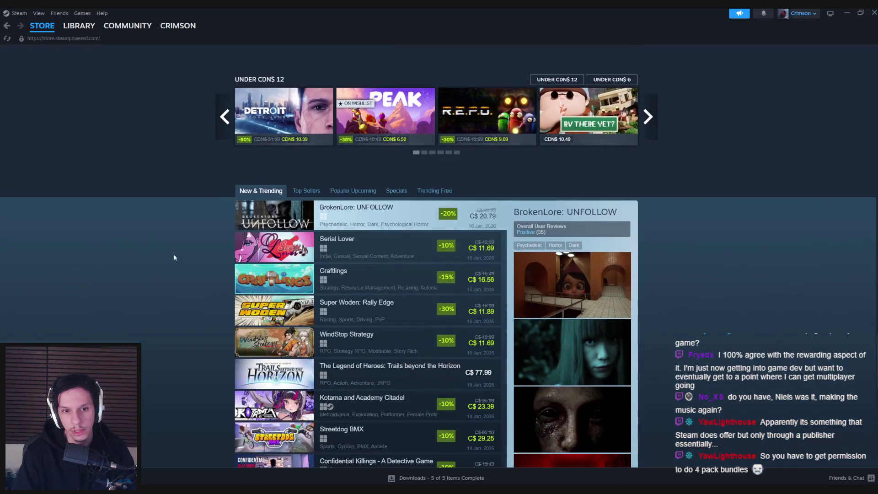
pyautogui.click(316, 190)
pyautogui.scroll(-3, 167, 233)
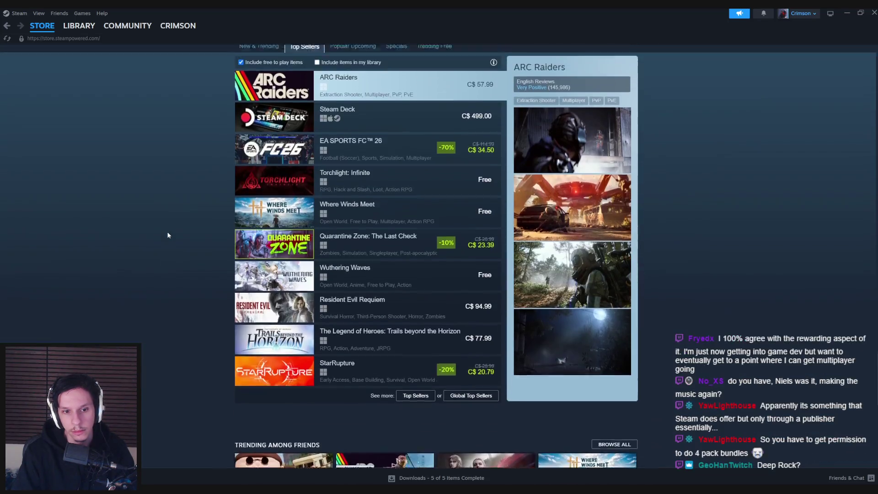
pyautogui.scroll(3, 247, 187)
pyautogui.click(251, 189)
pyautogui.rightClick(169, 233)
pyautogui.click(188, 268)
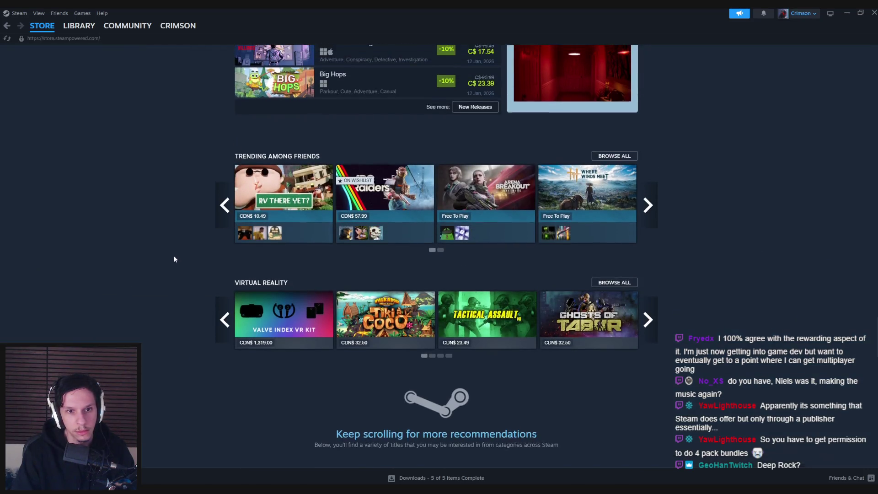
# Step: Open and scroll through the RV There Yet? store page
pyautogui.click(271, 206)
pyautogui.scroll(-5, 136, 260)
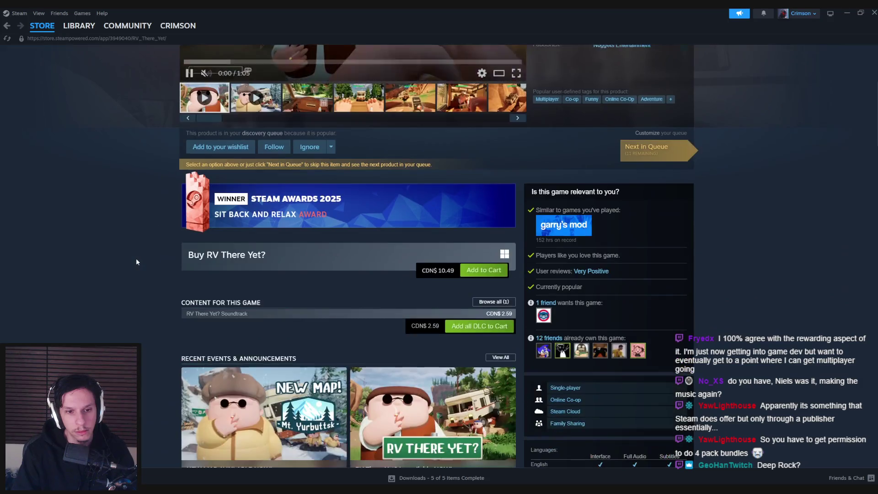
pyautogui.scroll(-4, 136, 259)
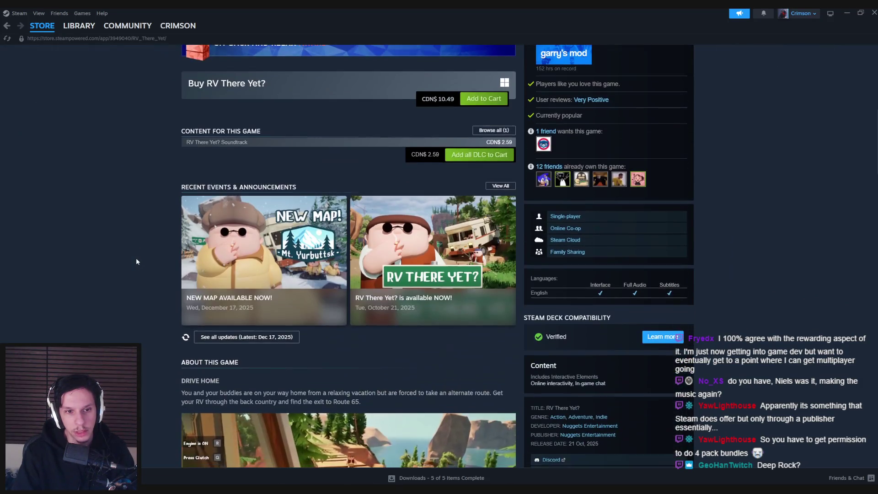
pyautogui.scroll(-1, 136, 259)
pyautogui.scroll(-2, 136, 258)
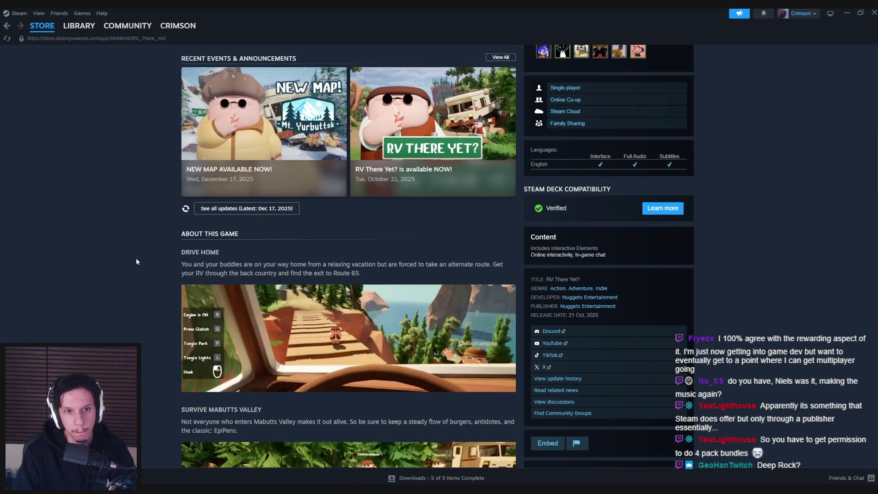
pyautogui.scroll(12, 136, 229)
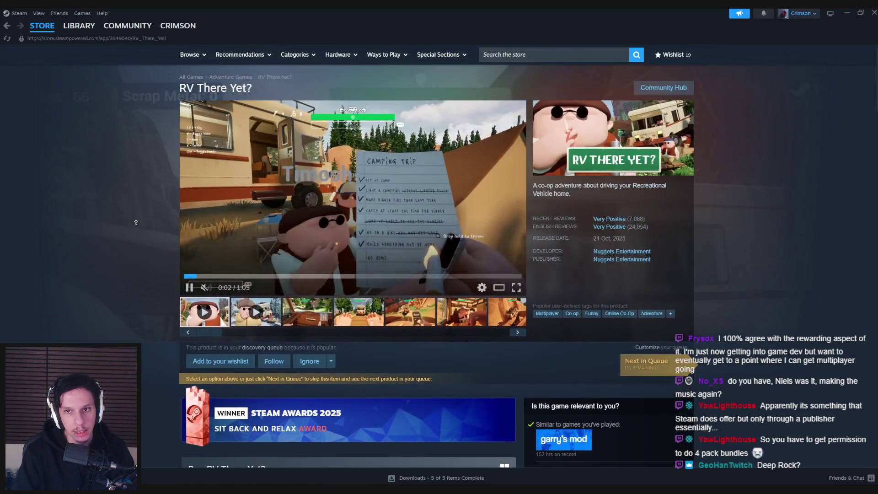
pyautogui.click(555, 55)
# Step: Search 'deep r' and scroll down the Deep Rock Galactic store page
pyautogui.write('deep r')
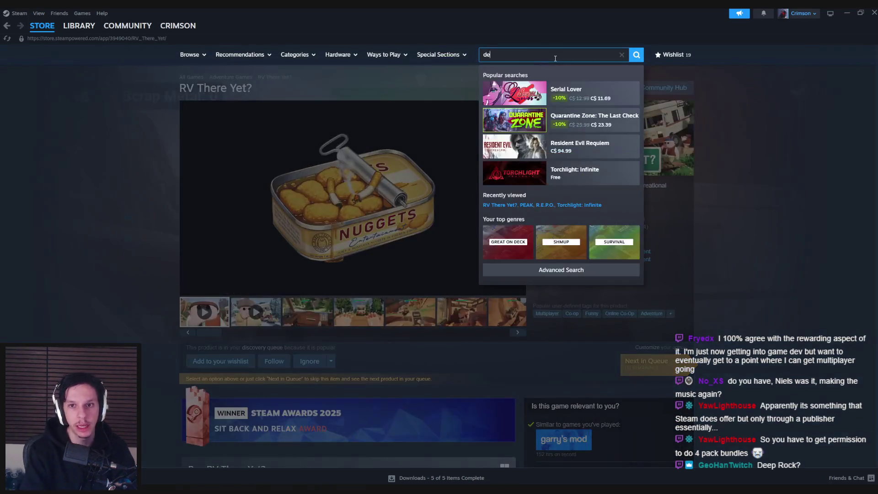
pyautogui.click(590, 93)
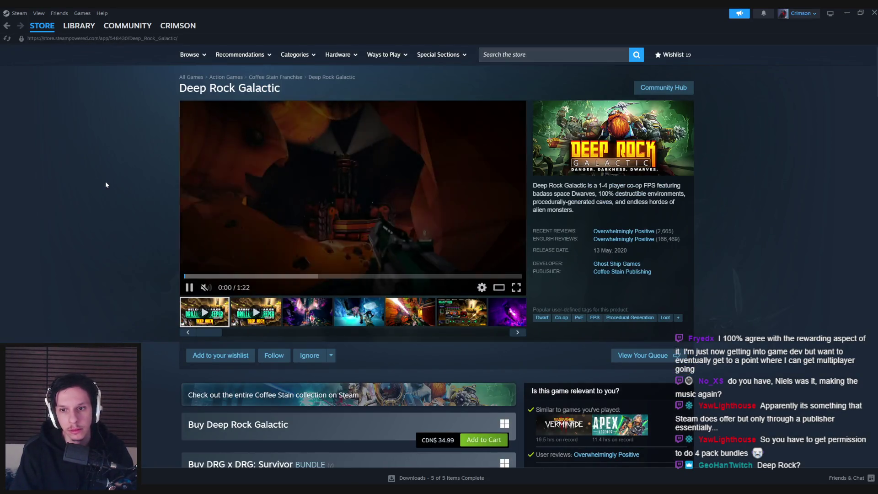
pyautogui.scroll(-5, 105, 182)
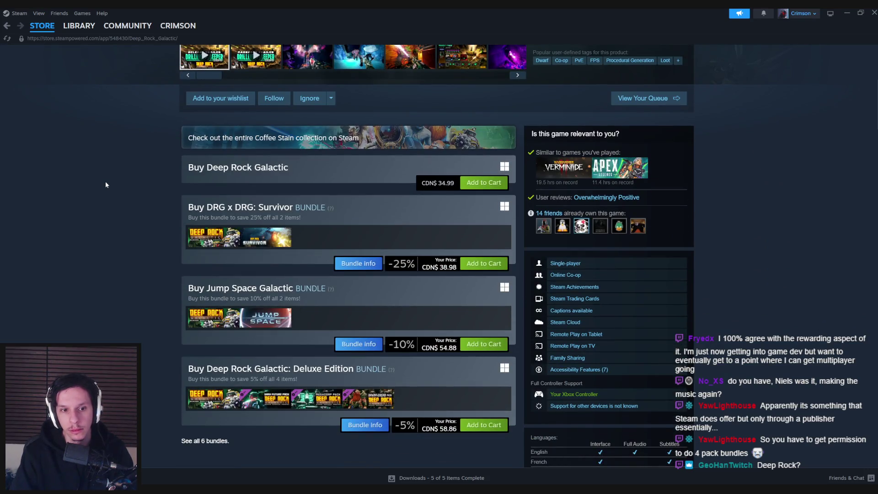
pyautogui.scroll(-4, 106, 184)
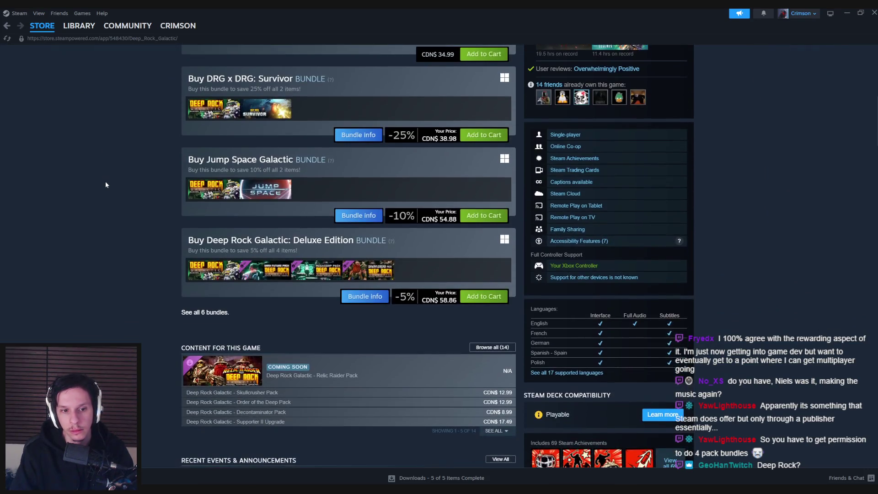
pyautogui.scroll(-1, 106, 185)
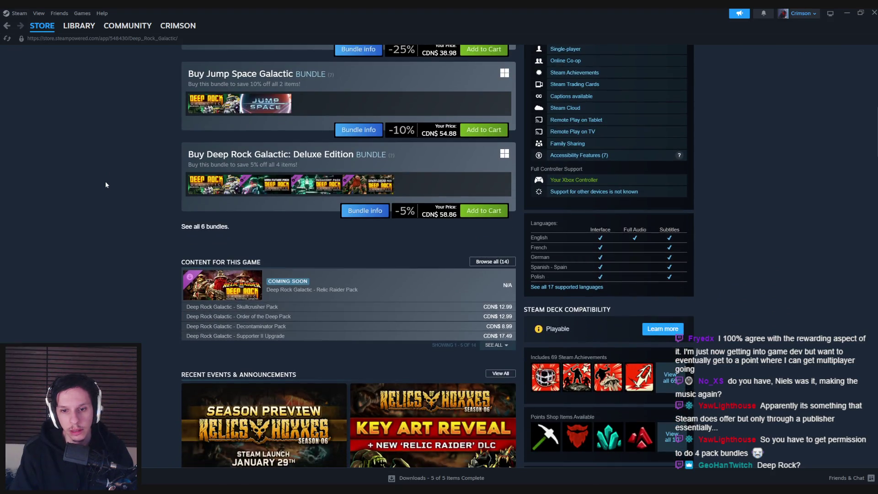
pyautogui.scroll(-1, 106, 184)
# Step: Show all 14 Deep Rock Galactic DLC packs and review the total bundle price
pyautogui.click(499, 305)
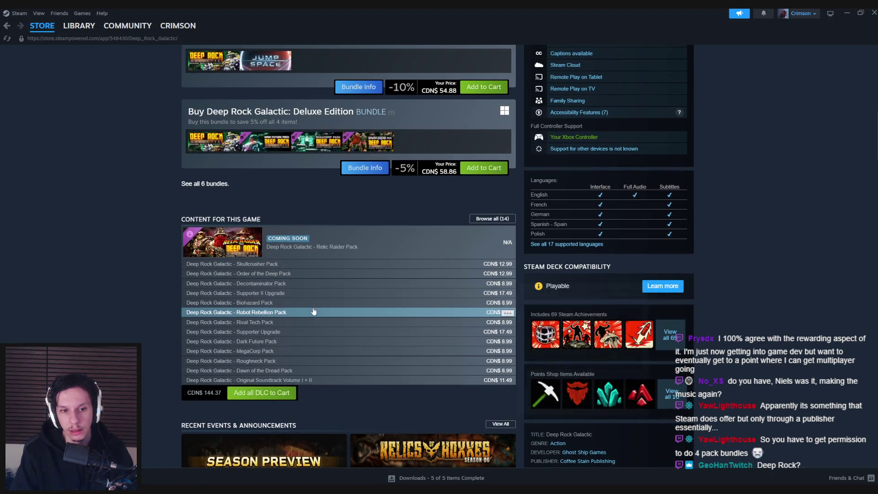
pyautogui.scroll(-1, 274, 311)
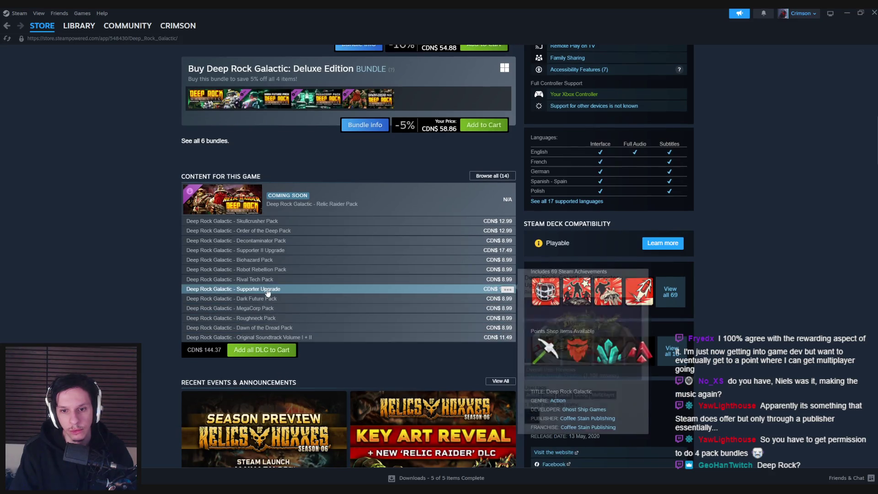
pyautogui.scroll(5, 78, 311)
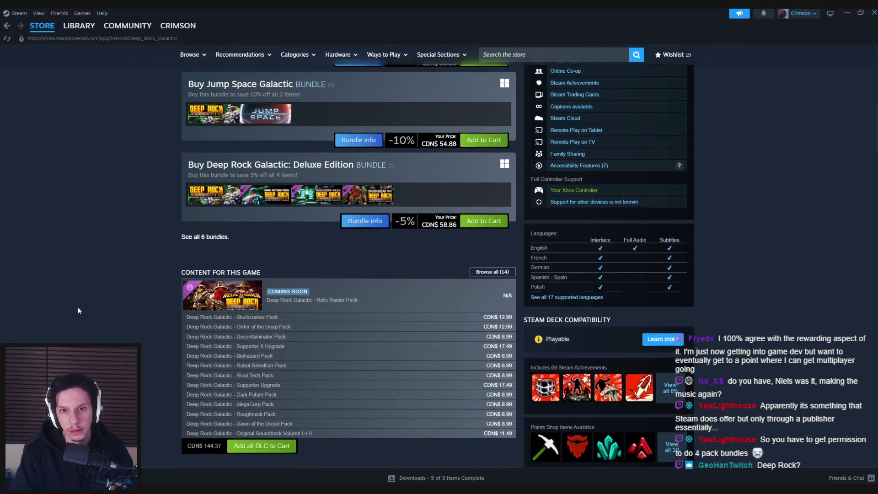
pyautogui.scroll(2, 78, 311)
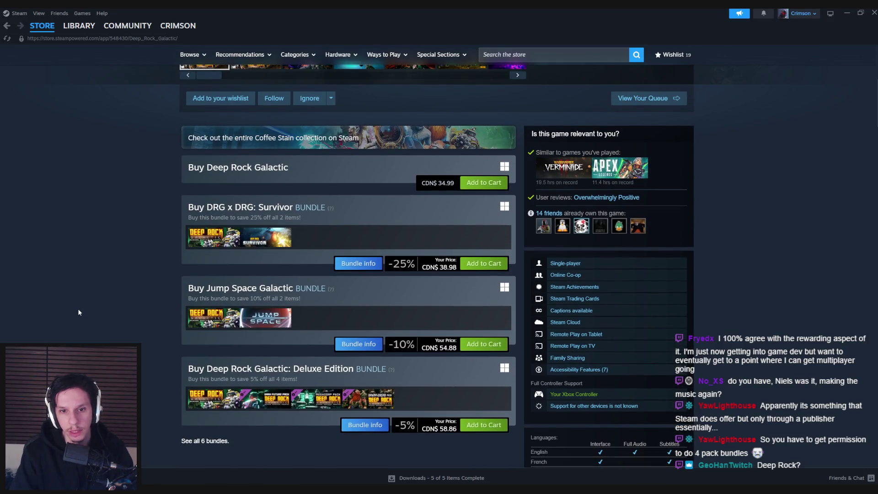
pyautogui.scroll(-1, 78, 311)
pyautogui.scroll(-5, 78, 313)
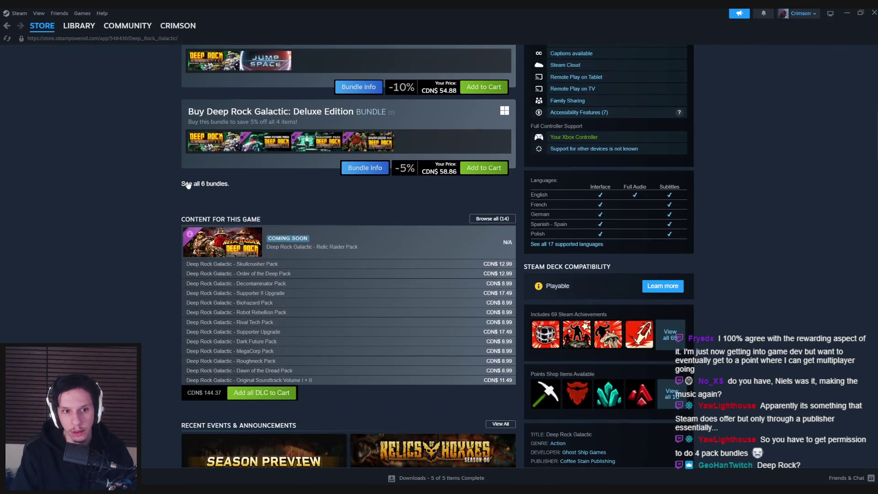
pyautogui.click(193, 184)
# Step: Scroll through the six Deep Rock Galactic bundles and the store page, then close Steam
pyautogui.scroll(-8, 136, 234)
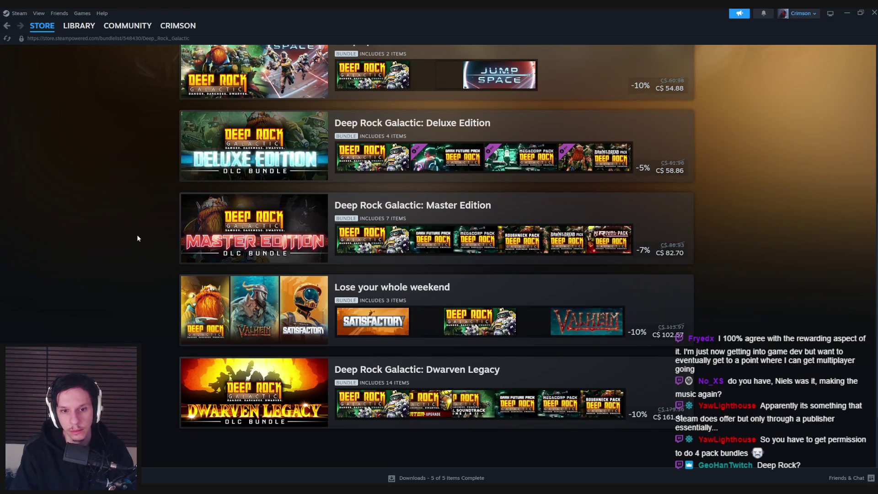
pyautogui.scroll(4, 138, 238)
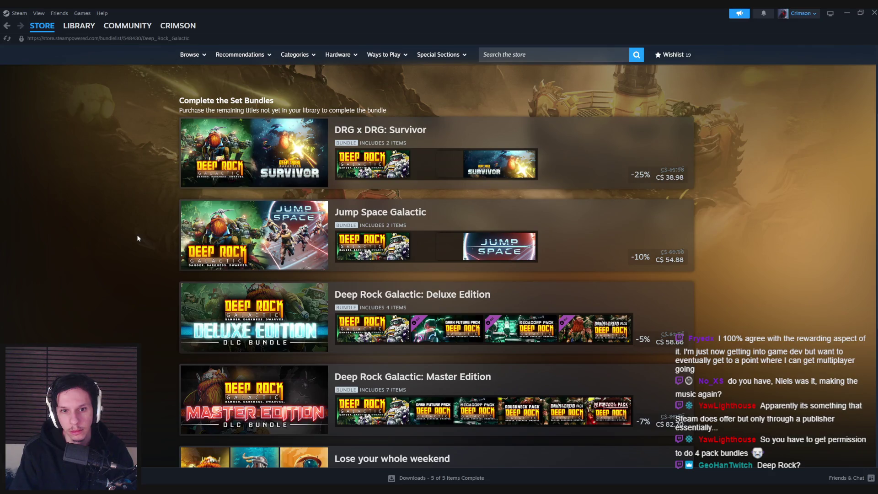
pyautogui.scroll(1, 138, 238)
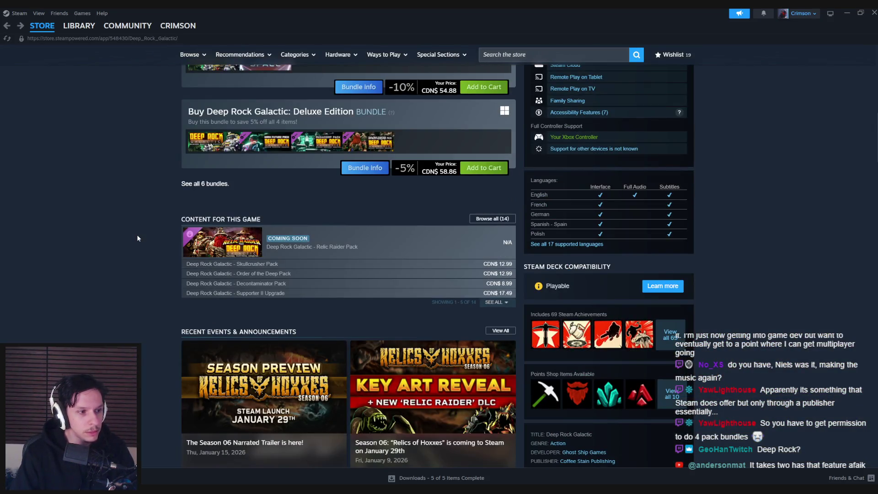
pyautogui.scroll(-7, 137, 239)
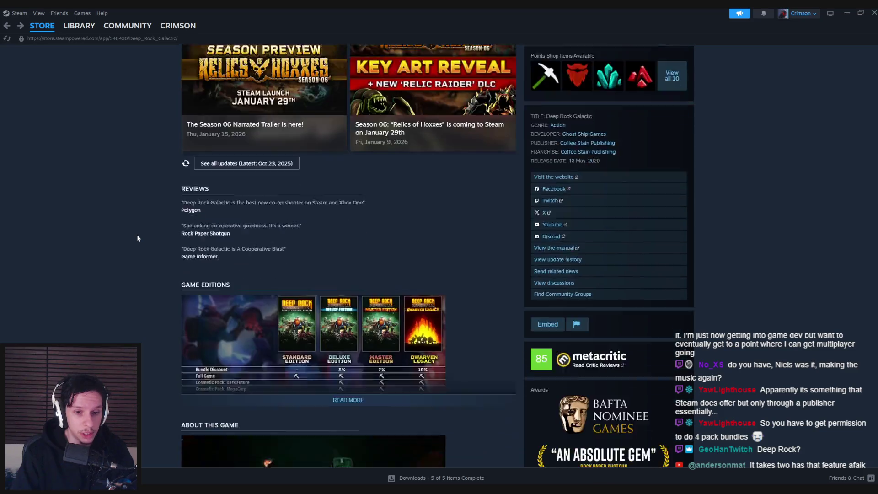
pyautogui.scroll(-5, 138, 238)
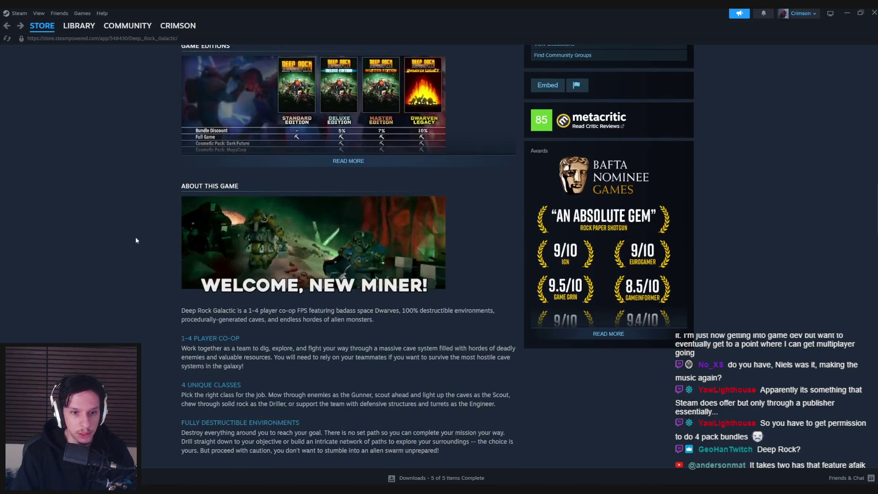
pyautogui.scroll(-10, 136, 239)
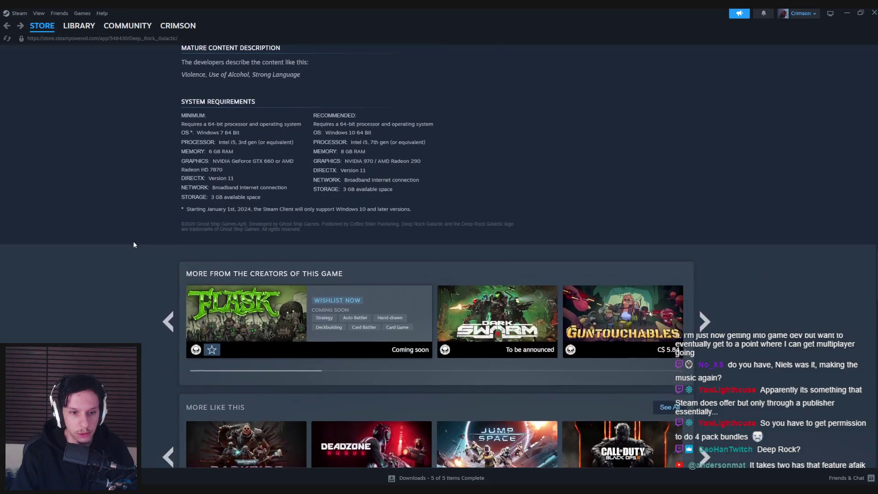
pyautogui.scroll(-4, 130, 247)
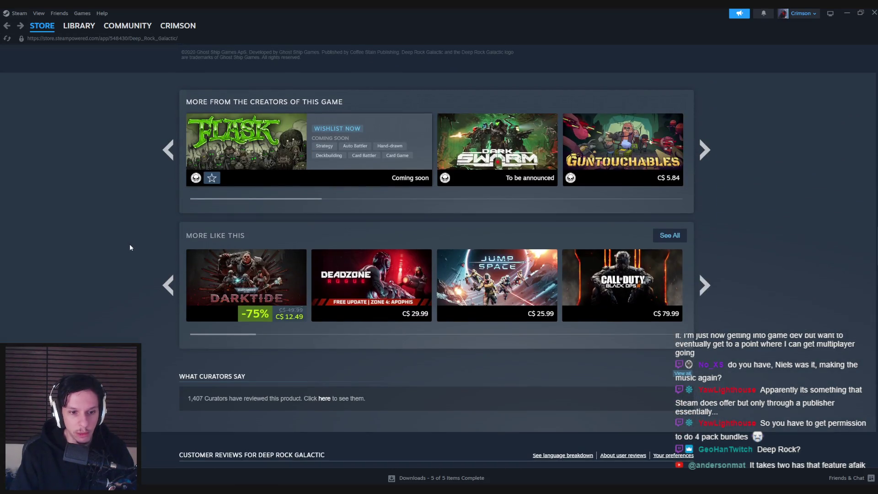
pyautogui.scroll(15, 130, 247)
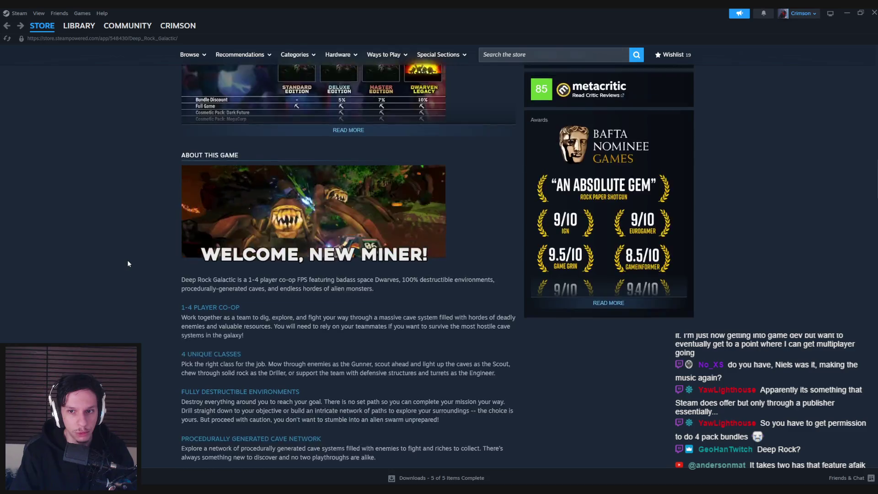
pyautogui.scroll(10, 128, 263)
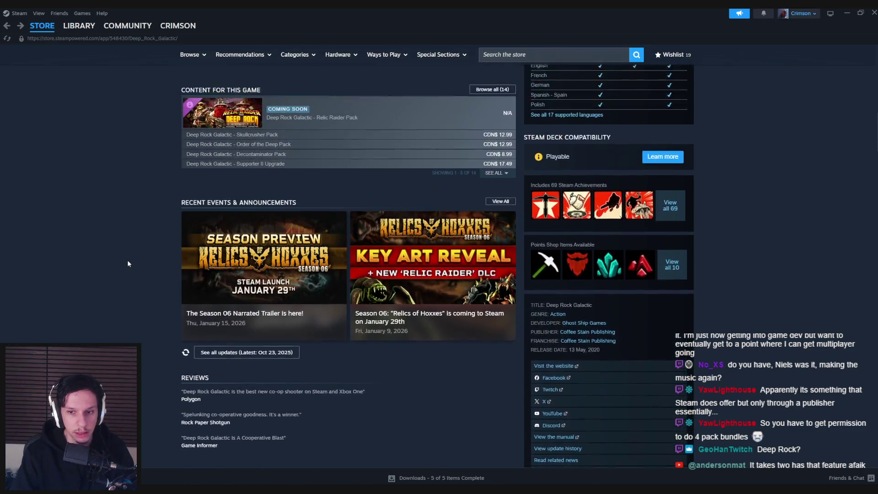
pyautogui.scroll(8, 128, 264)
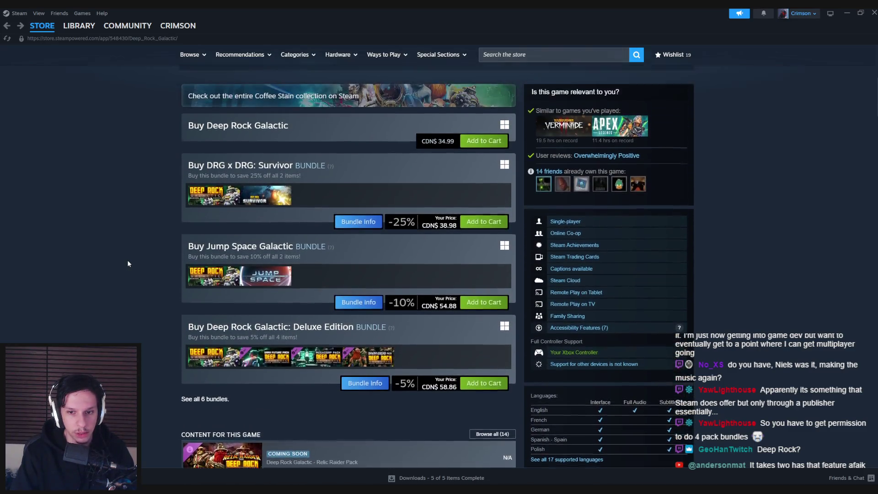
pyautogui.scroll(7, 127, 259)
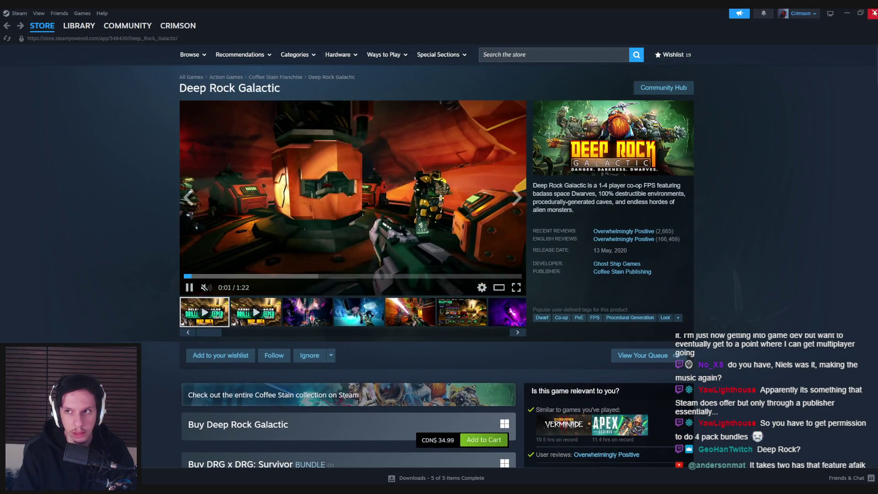
pyautogui.click(874, 13)
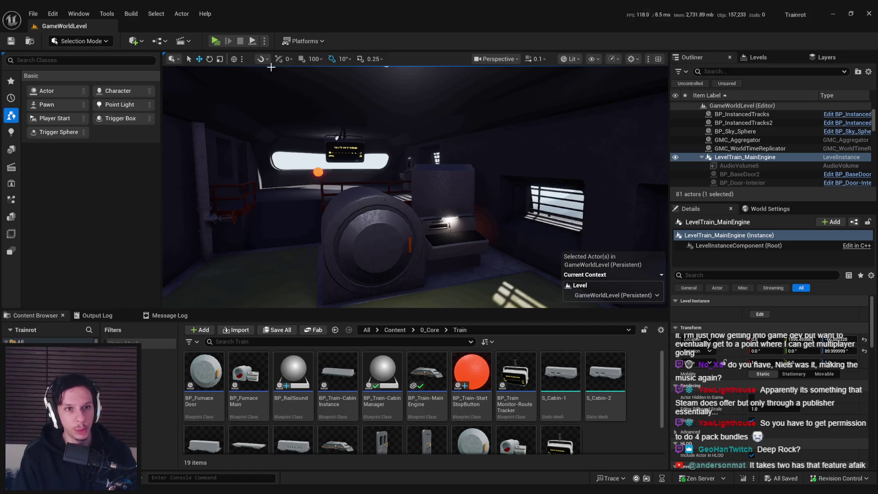
# Step: Start Play in Editor in the Selected Viewport and make the game view full screen
pyautogui.click(265, 41)
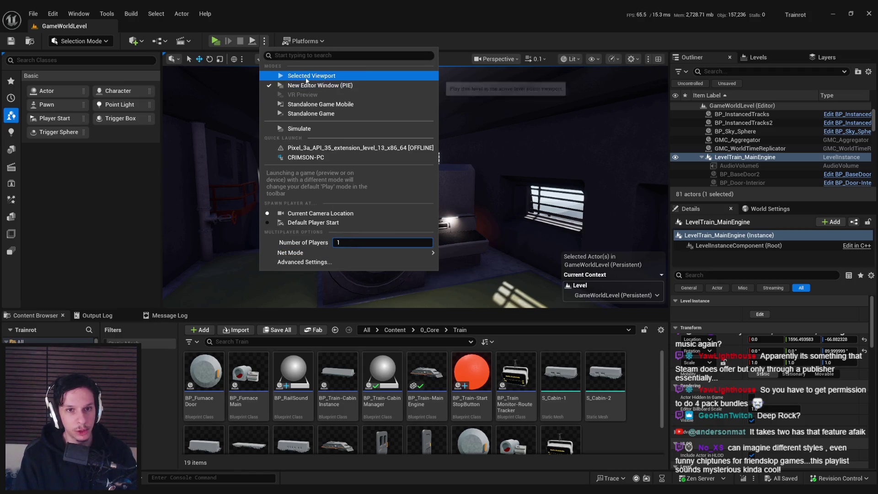
pyautogui.click(306, 76)
pyautogui.press('F11')
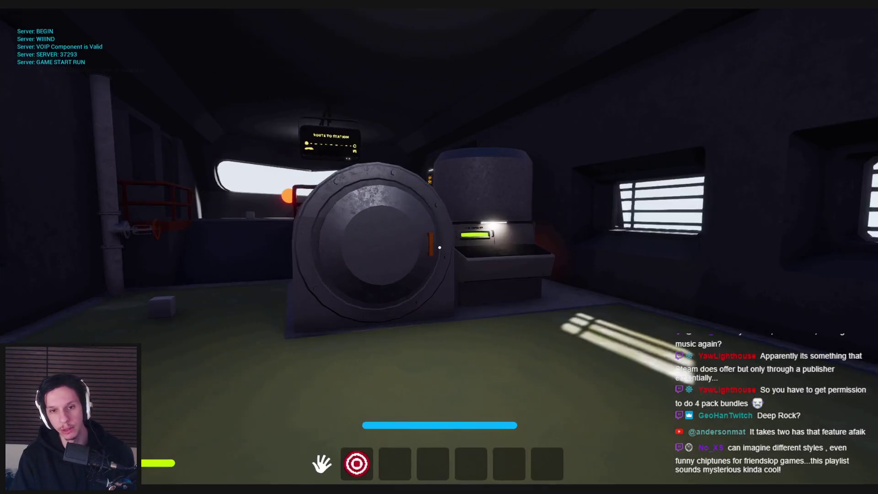
# Step: Walk the player out the windowed door onto the catwalk and up the stairs between the roof fans
pyautogui.press('w')
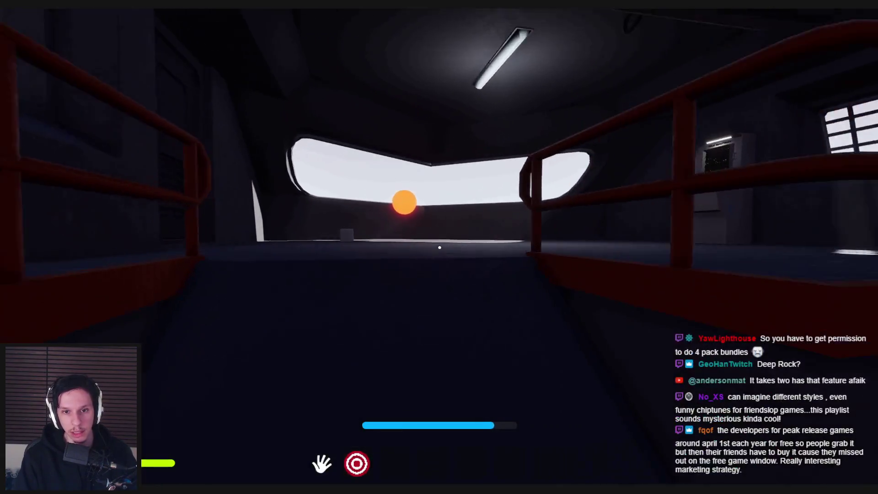
pyautogui.press('w')
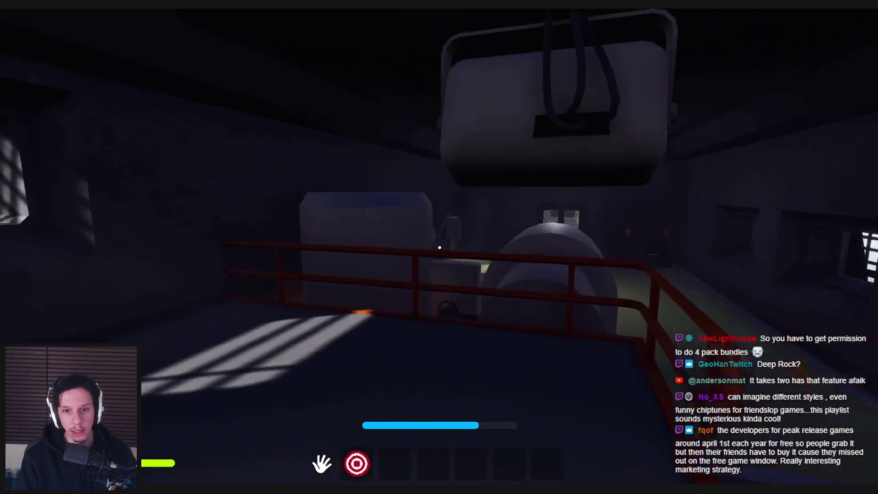
pyautogui.press('w')
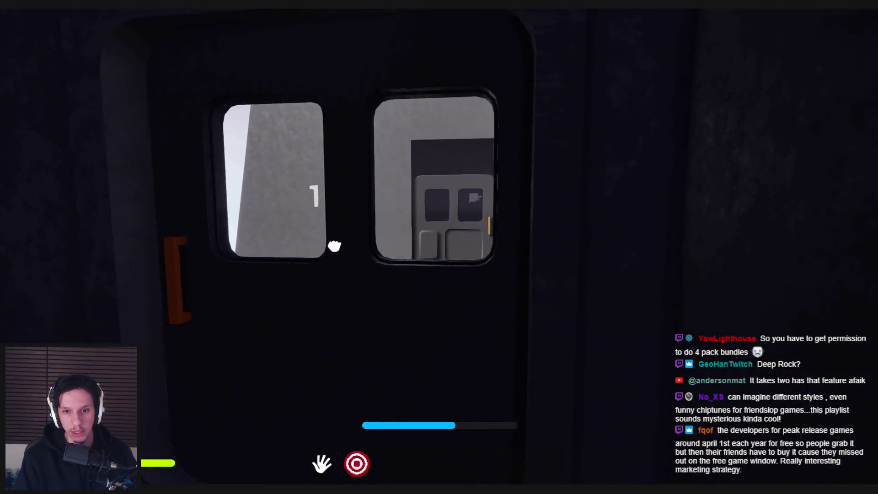
pyautogui.click(335, 246)
pyautogui.press('w')
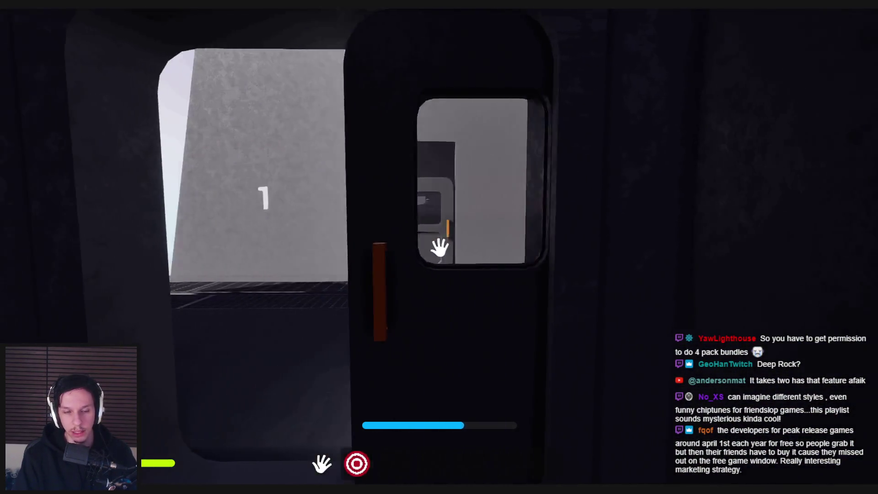
pyautogui.press('w')
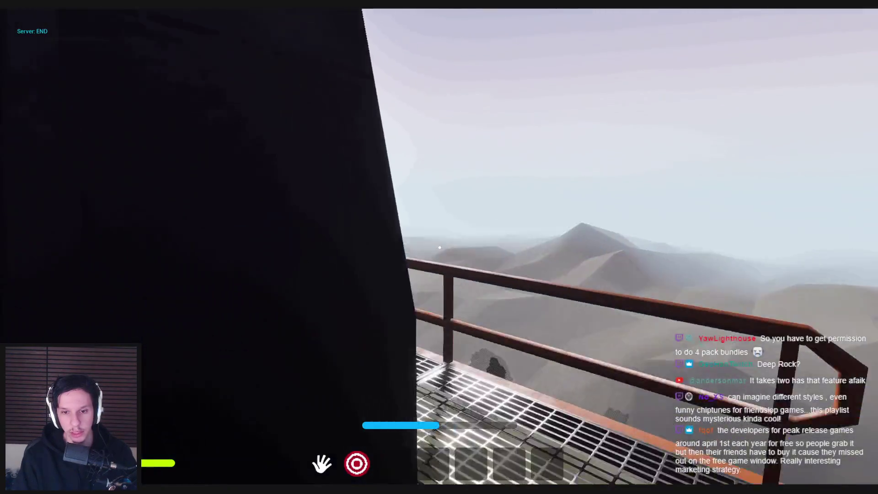
pyautogui.press('w')
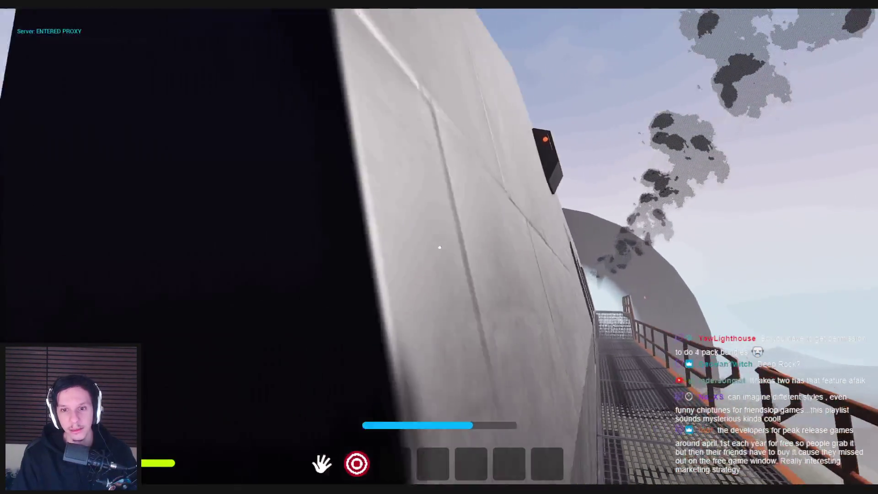
pyautogui.press('w')
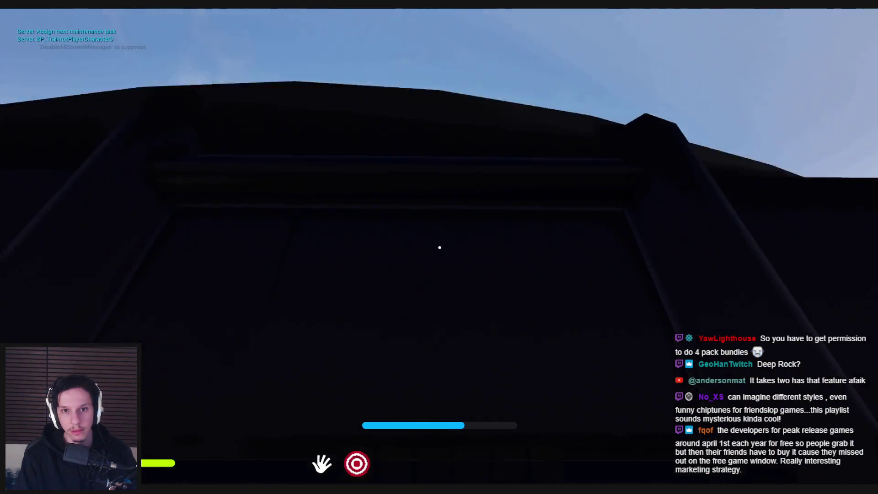
pyautogui.press('w')
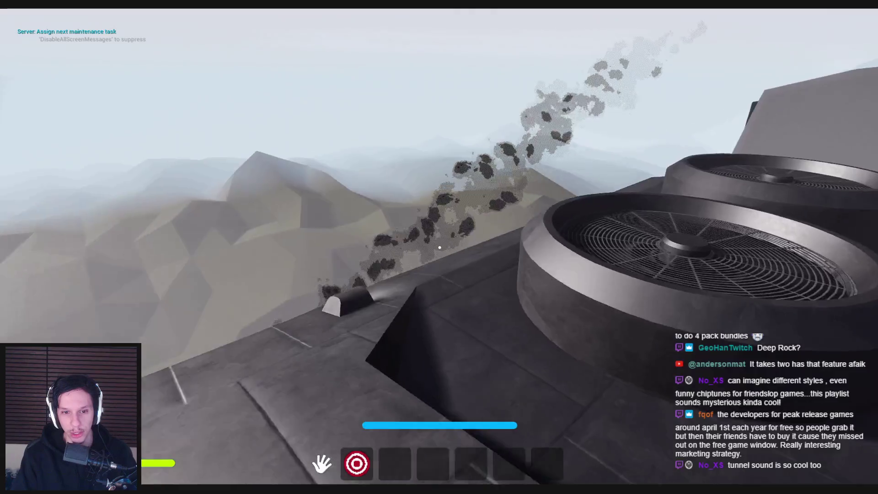
pyautogui.press('w')
pyautogui.press('w')
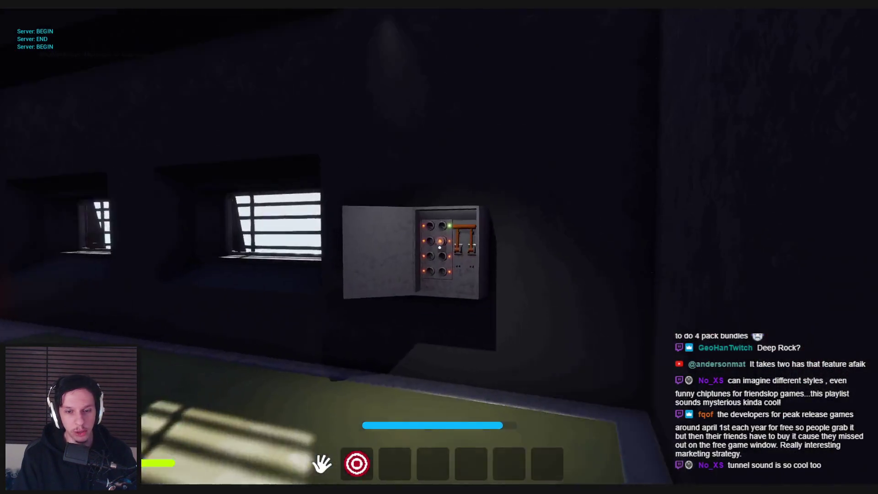
# Step: Pull the electrical panel lever to turn its lights green, then use the Train Monitoring screen
pyautogui.press('w')
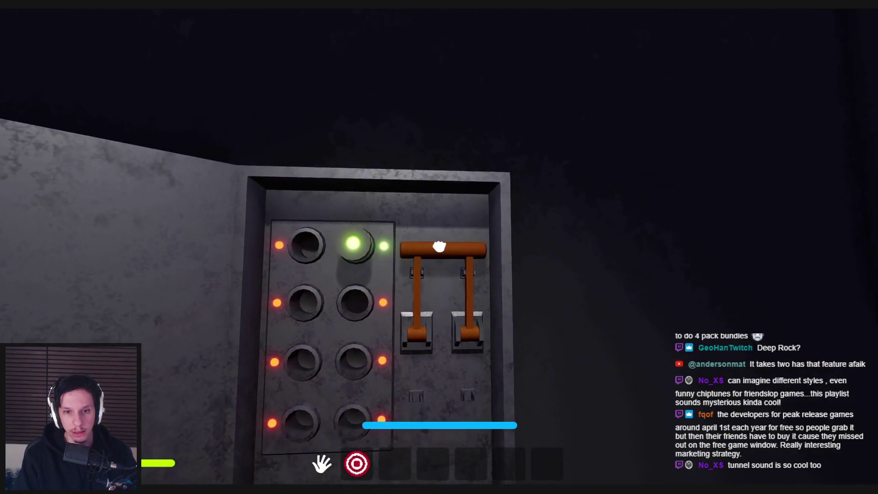
pyautogui.click(460, 339)
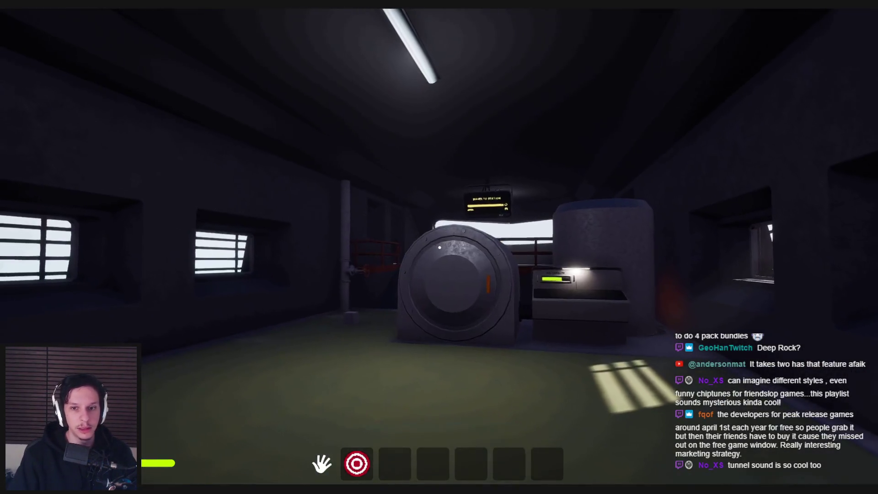
pyautogui.hotkey('shift', 'w')
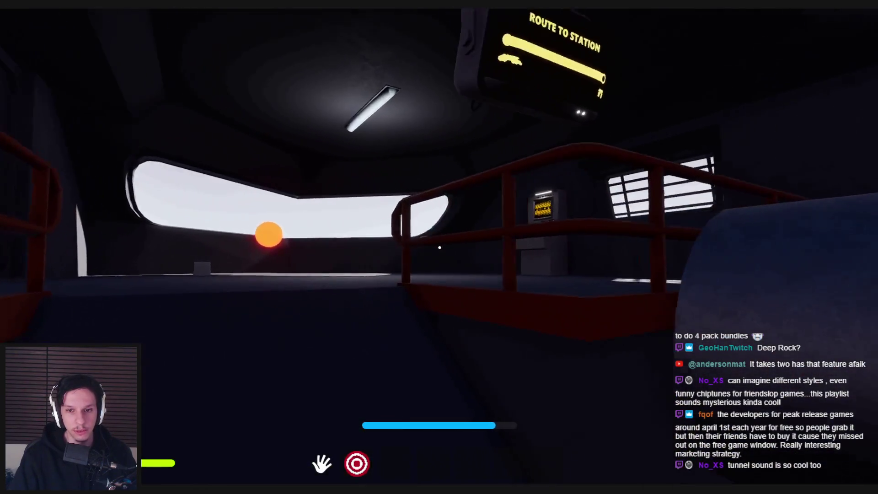
pyautogui.hotkey('shift', 'w')
pyautogui.click(439, 248)
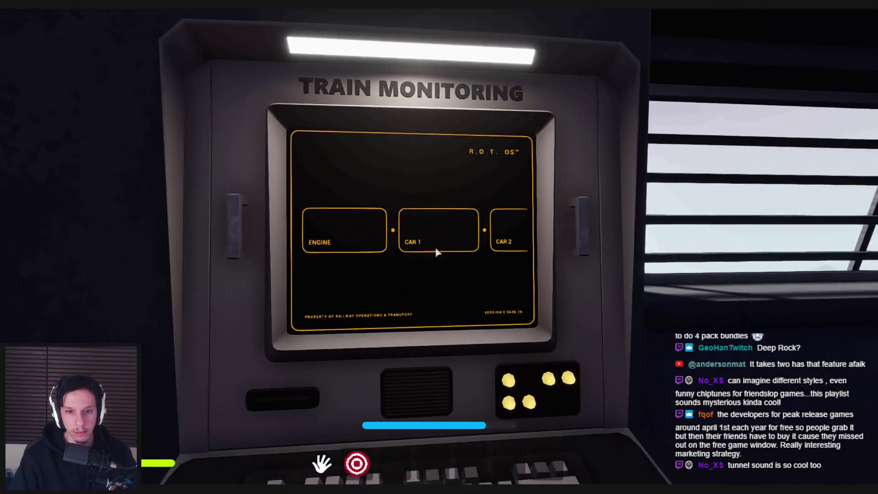
pyautogui.scroll(-2, 437, 252)
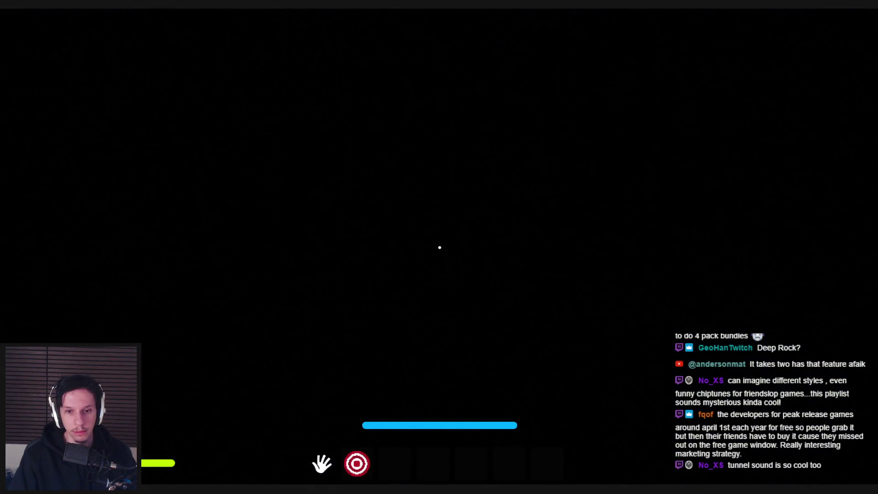
# Step: Sprint along the catwalk onto the checkerboard plain and back, then stop the play session
pyautogui.hotkey('shift', 'w')
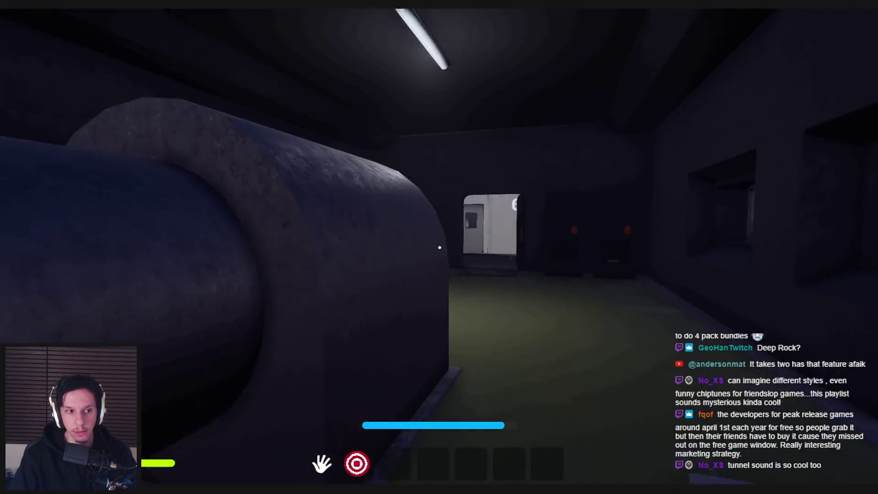
pyautogui.hotkey('shift', 'w')
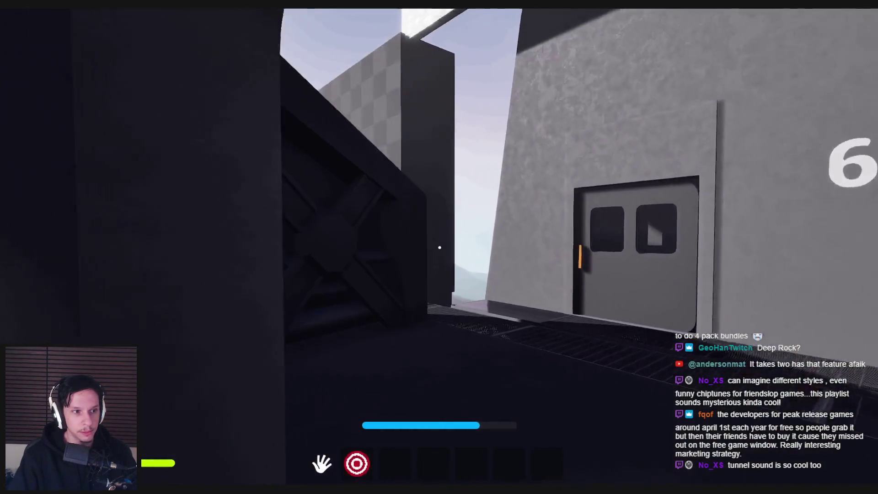
pyautogui.hotkey('shift', 'w')
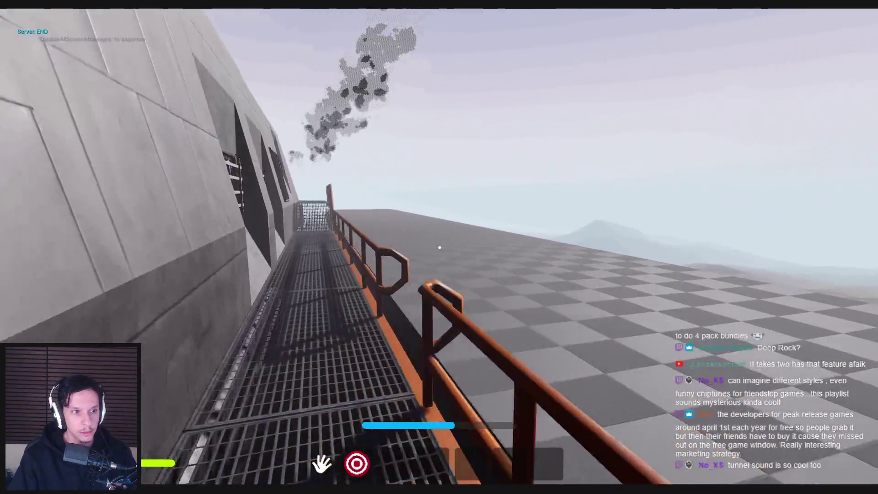
pyautogui.press('w')
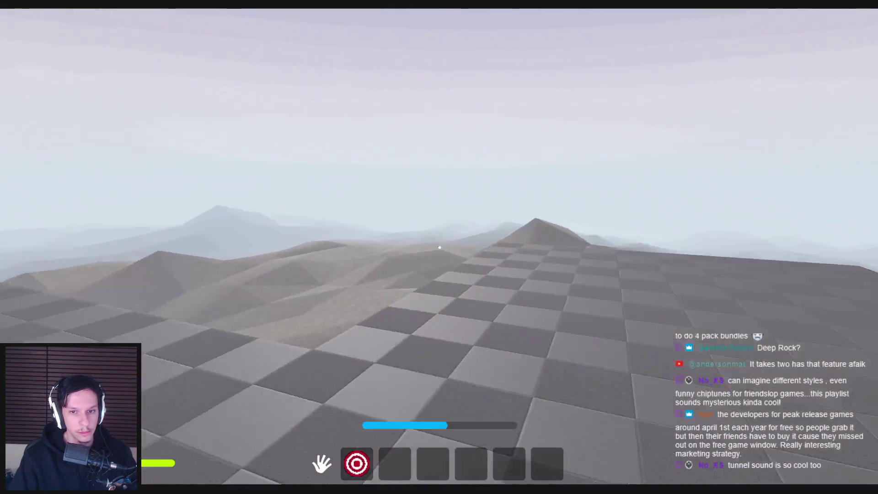
pyautogui.press('w')
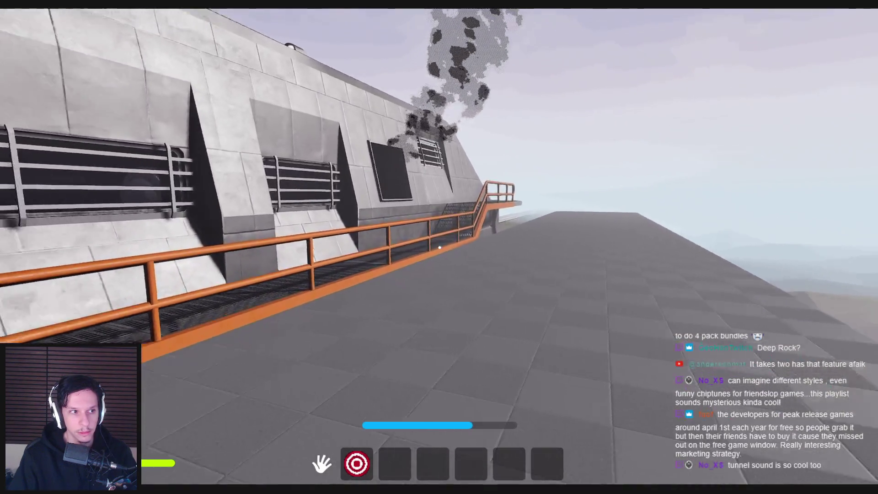
pyautogui.press('Escape')
pyautogui.hotkey('alt', 'Tab')
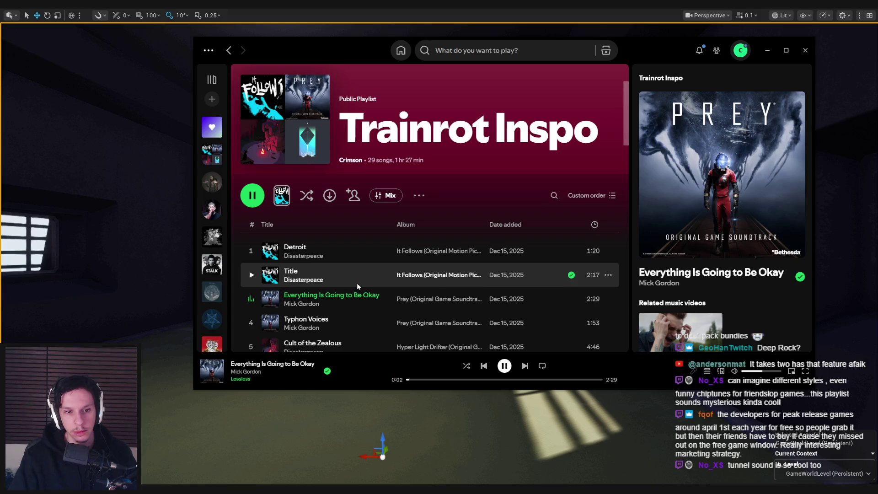
# Step: Scroll through the Trainrot Inspo playlist in Spotify, then switch back to the Unreal editor
pyautogui.scroll(-2, 358, 286)
pyautogui.scroll(2, 358, 285)
pyautogui.scroll(-1, 357, 274)
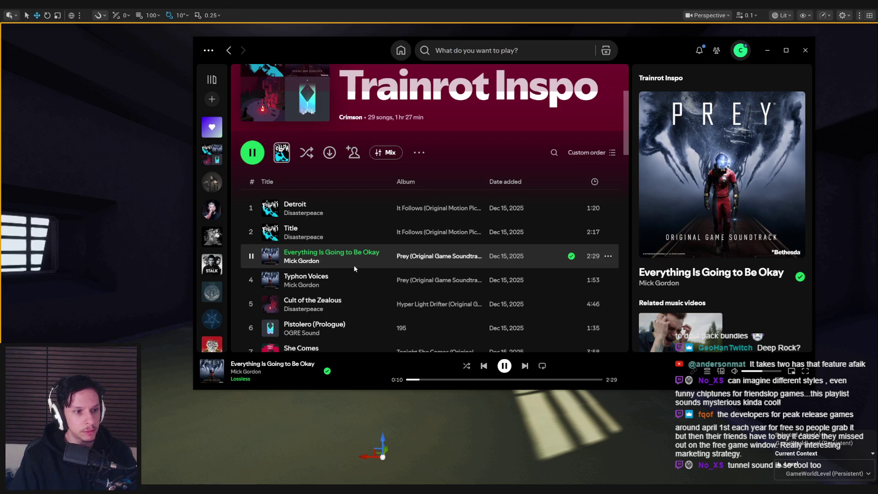
pyautogui.scroll(-3, 356, 269)
pyautogui.hotkey('alt', 'Tab')
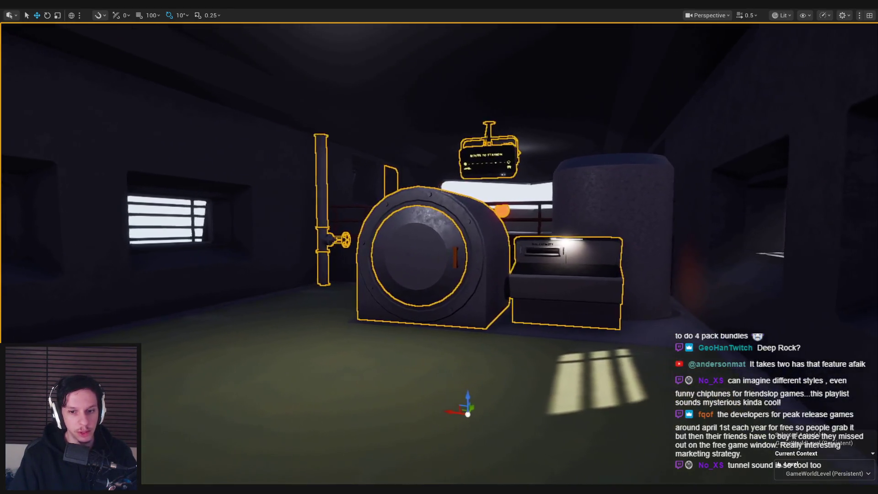
# Step: Fly the camera through the train interior, past the route sign and fuel tank, and around its rear roof, then bring up BP_TrainrotGameState
pyautogui.scroll(3, 439, 247)
pyautogui.press('w')
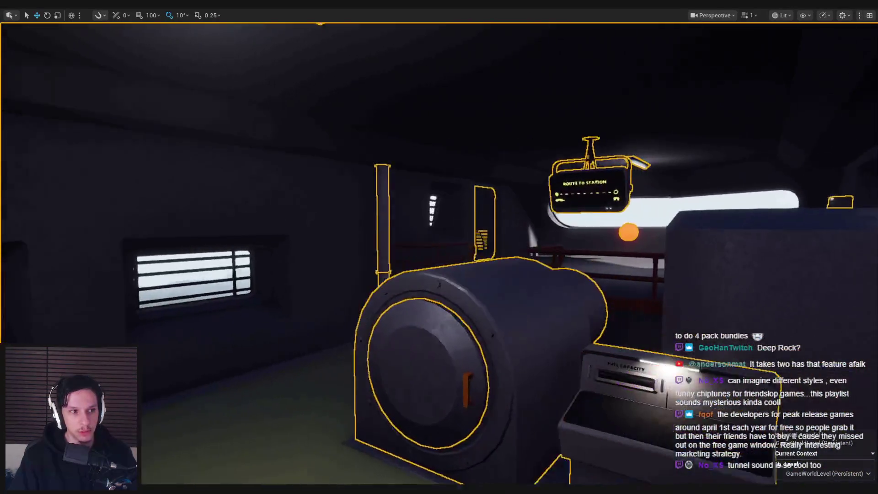
pyautogui.press('w')
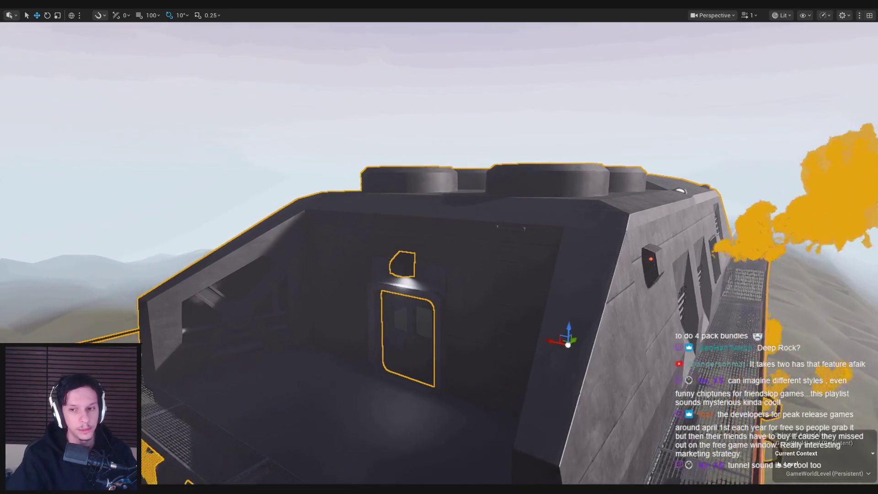
pyautogui.press('f')
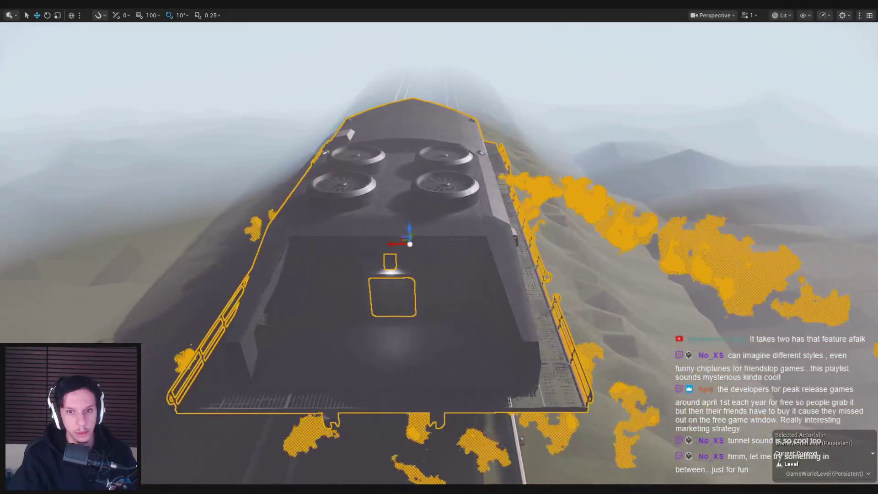
pyautogui.press('Escape')
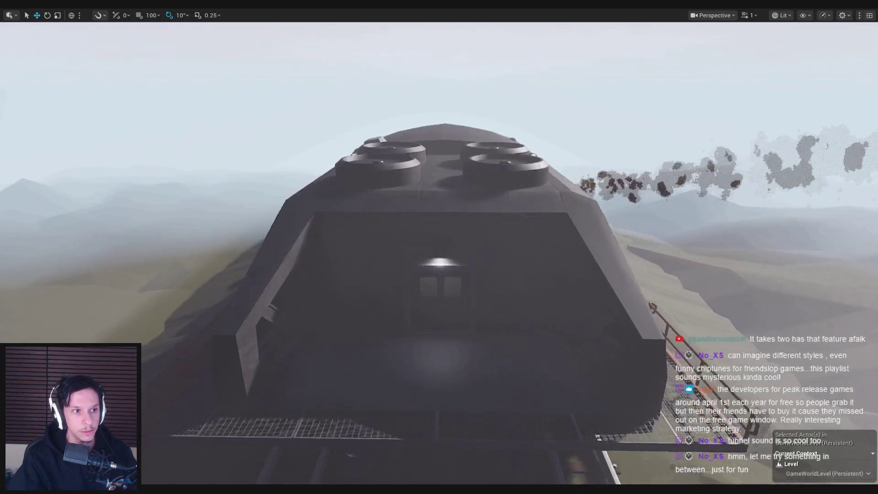
pyautogui.click(295, 481)
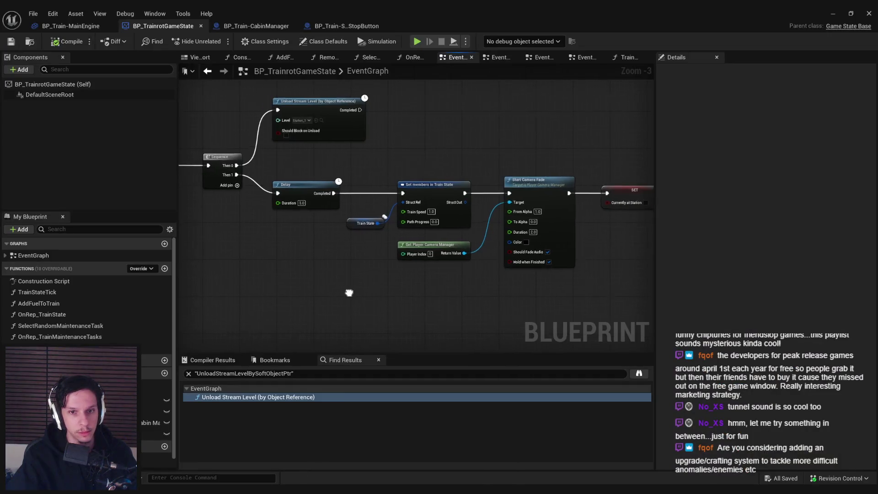
# Step: Pan the EventGraph to inspect the SET node and Start Camera Fade chain, then return to the level viewport
pyautogui.moveTo(463, 261); pyautogui.dragTo(380, 239)
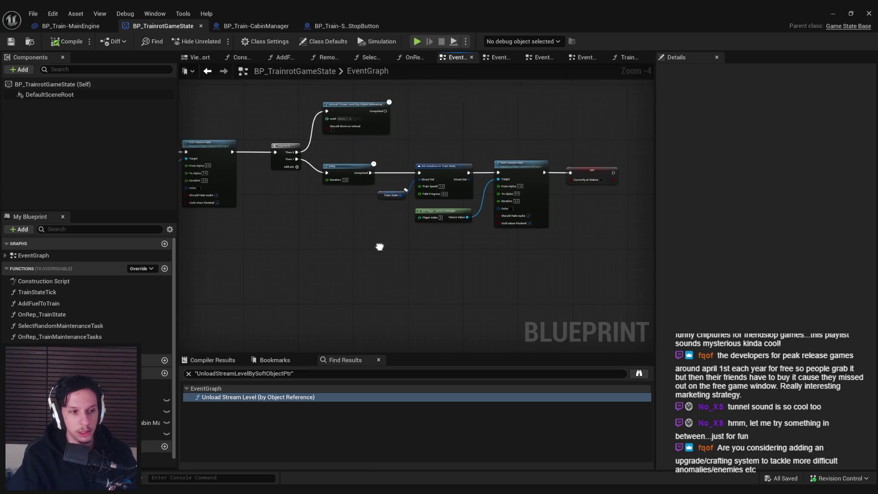
pyautogui.moveTo(466, 255)
pyautogui.mouseDown()
pyautogui.moveTo(383, 249)
pyautogui.moveTo(366, 216)
pyautogui.mouseUp()
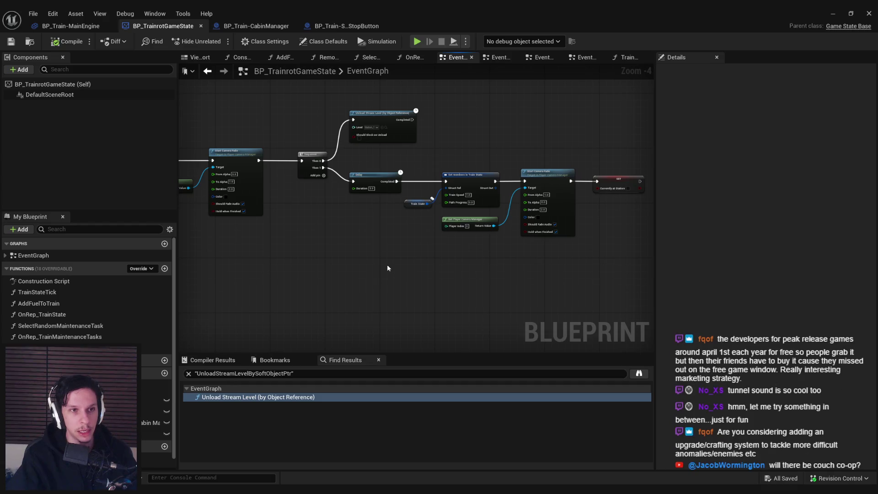
pyautogui.click(833, 13)
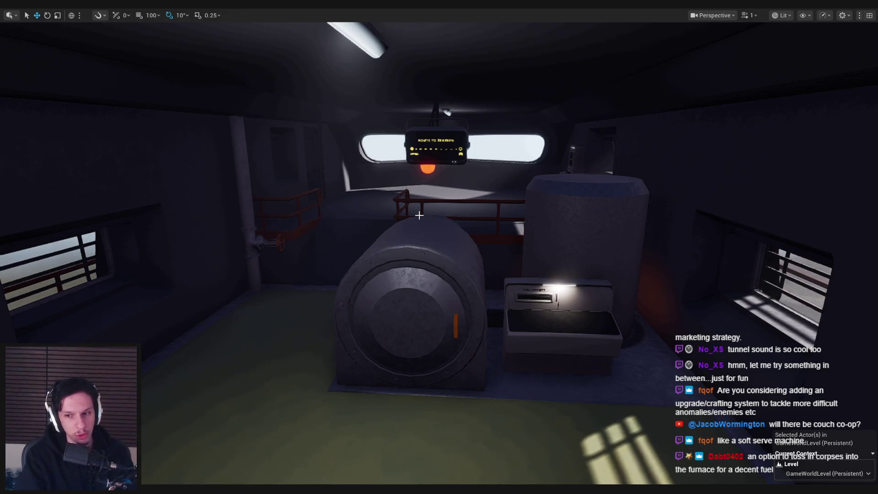
# Step: Review Advanced Settings' Multiplayer Options: listen server, one client, 30–60 ms network emulation, then close Editor Preferences
pyautogui.press('F11')
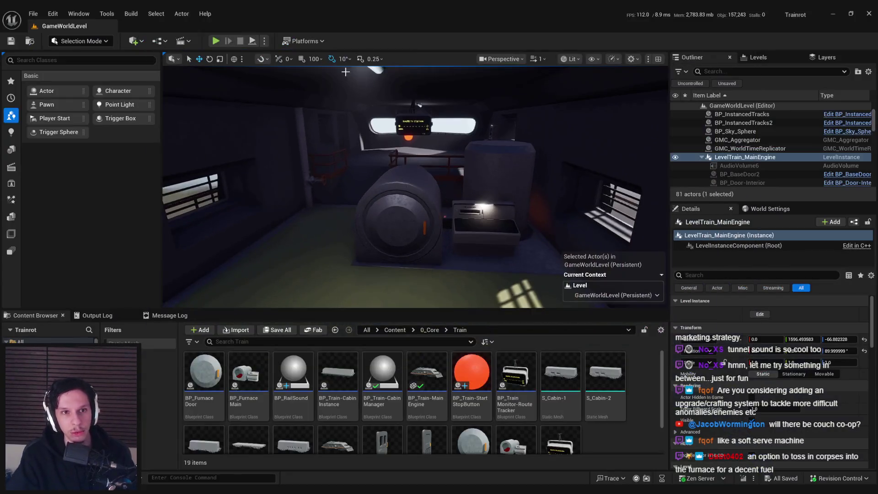
pyautogui.click(265, 41)
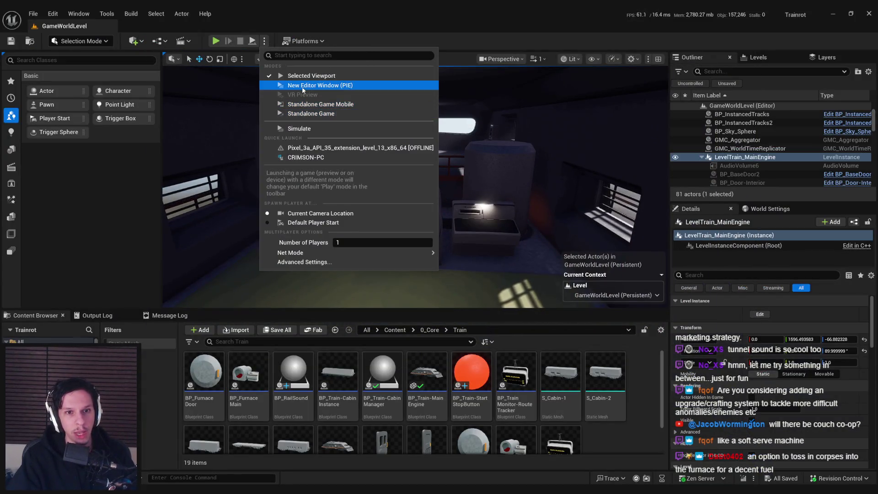
pyautogui.click(296, 263)
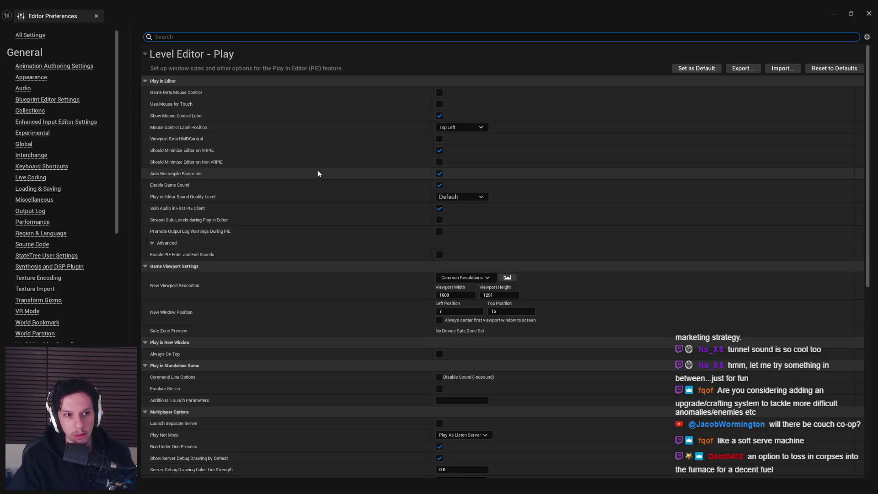
pyautogui.scroll(-3, 199, 294)
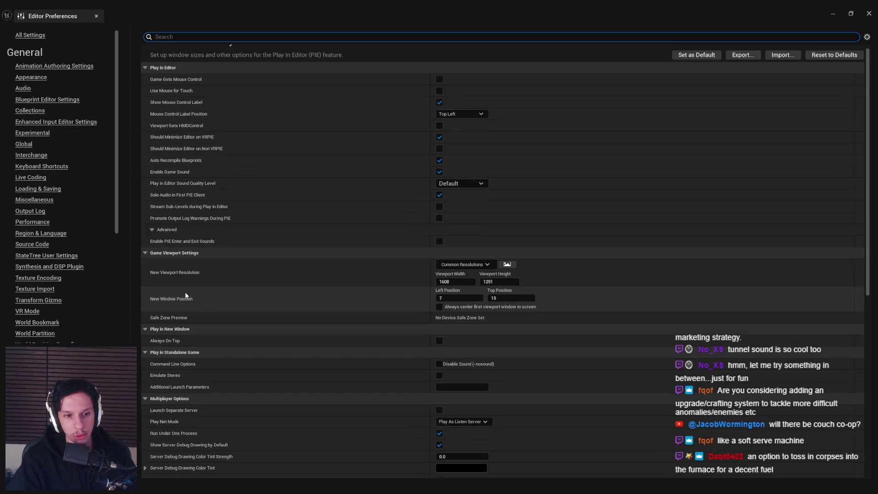
pyautogui.scroll(-2, 182, 319)
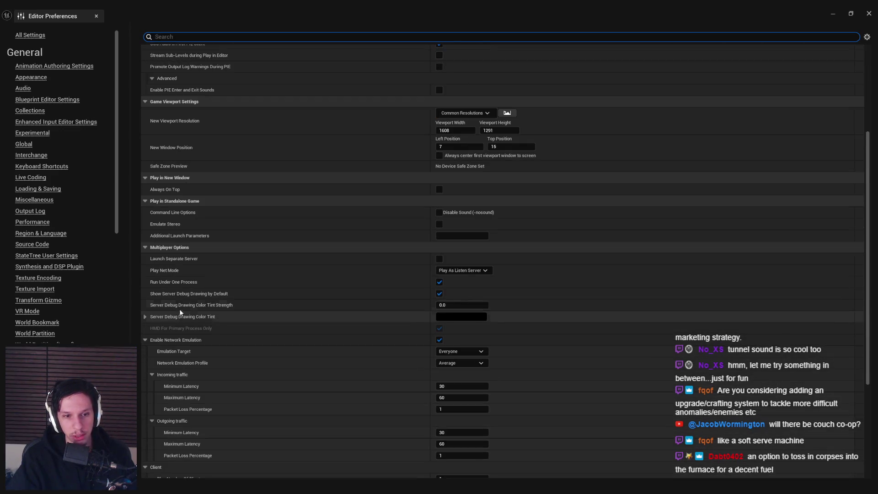
pyautogui.scroll(-2, 174, 280)
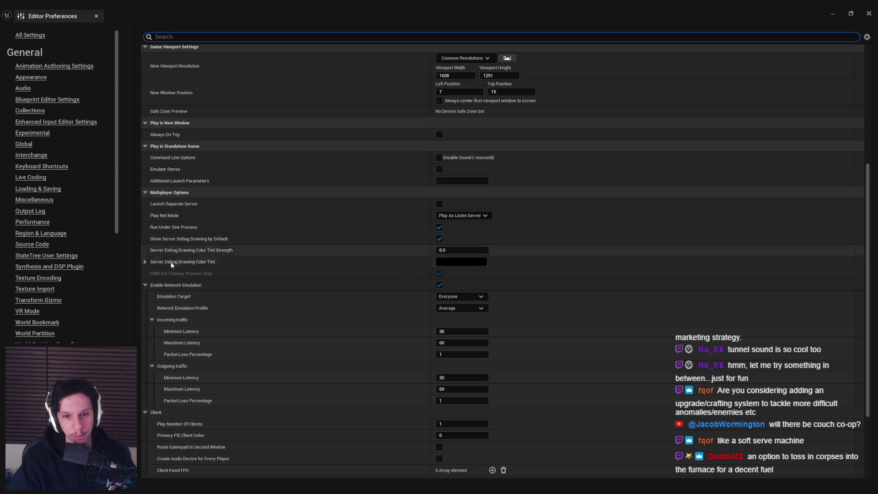
pyautogui.scroll(-1, 171, 297)
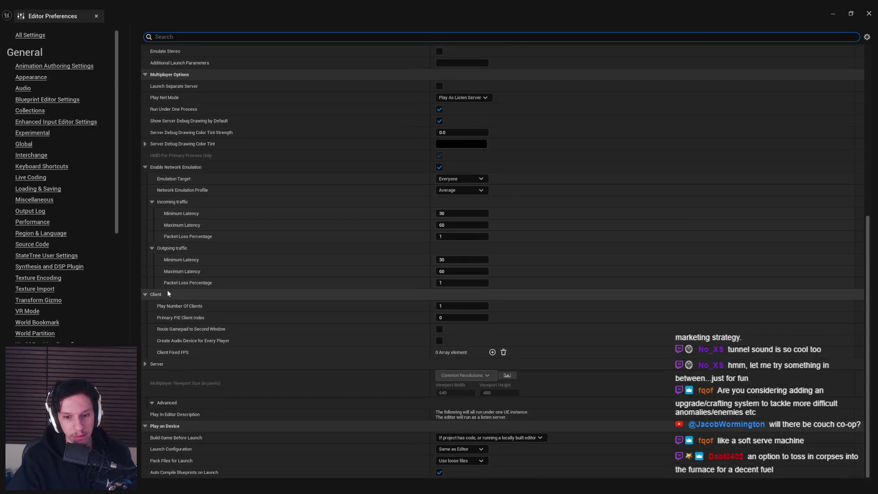
pyautogui.scroll(7, 171, 287)
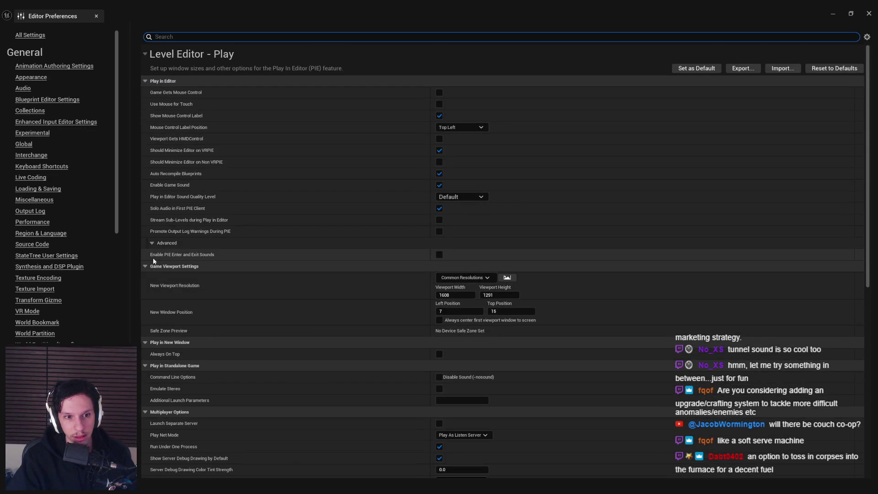
pyautogui.scroll(-9, 185, 274)
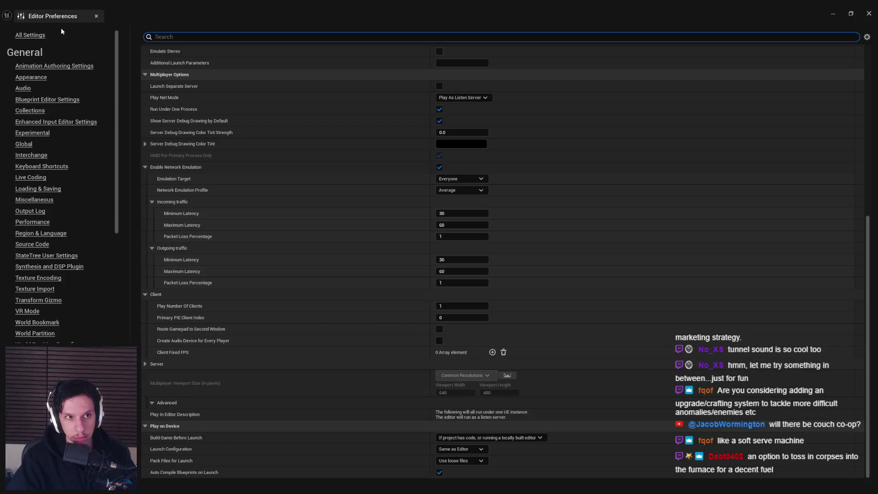
pyautogui.click(97, 16)
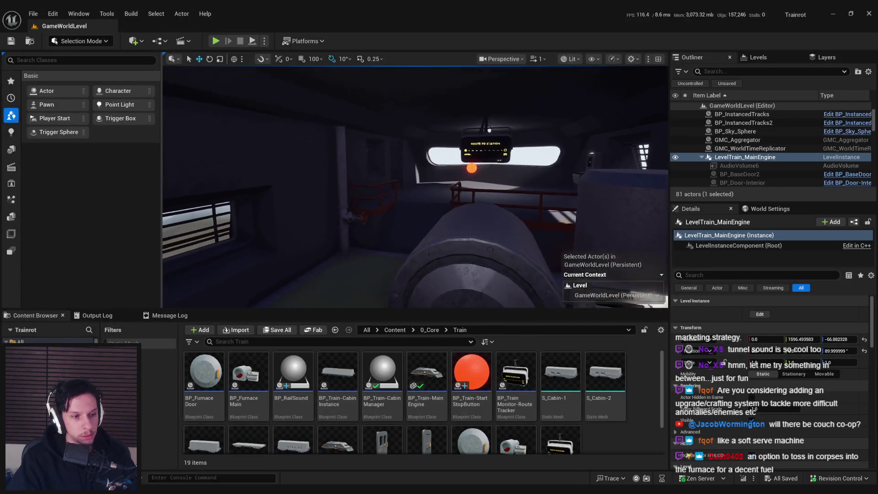
# Step: Fly the editor camera to the train engine and start a fullscreen play-in-editor session
pyautogui.press('w')
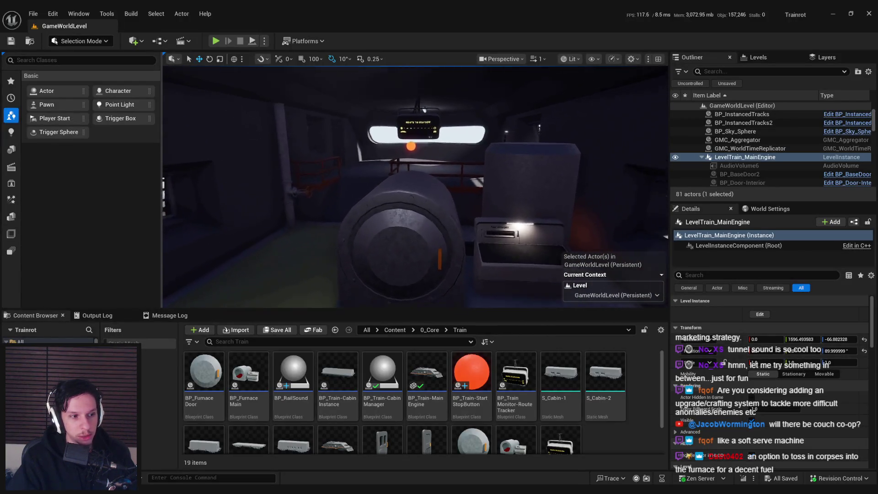
pyautogui.press('w')
pyautogui.click(220, 42)
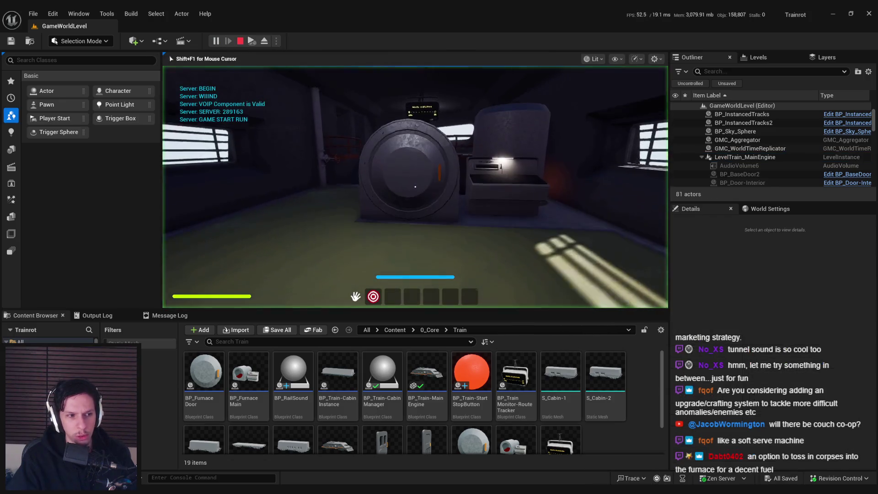
pyautogui.press('F11')
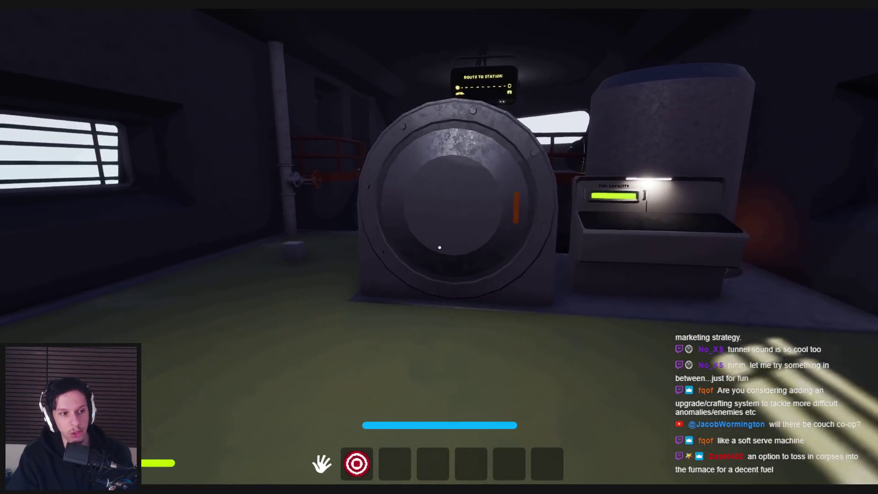
# Step: Carry the sphere from the furnace area and drop it onto the green engine-room floor
pyautogui.press('w')
pyautogui.press('w')
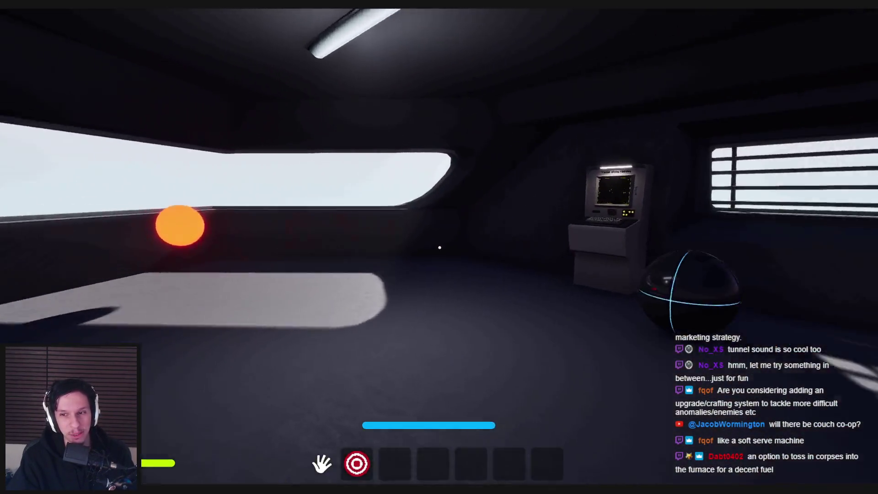
pyautogui.click(440, 247)
pyautogui.press('w')
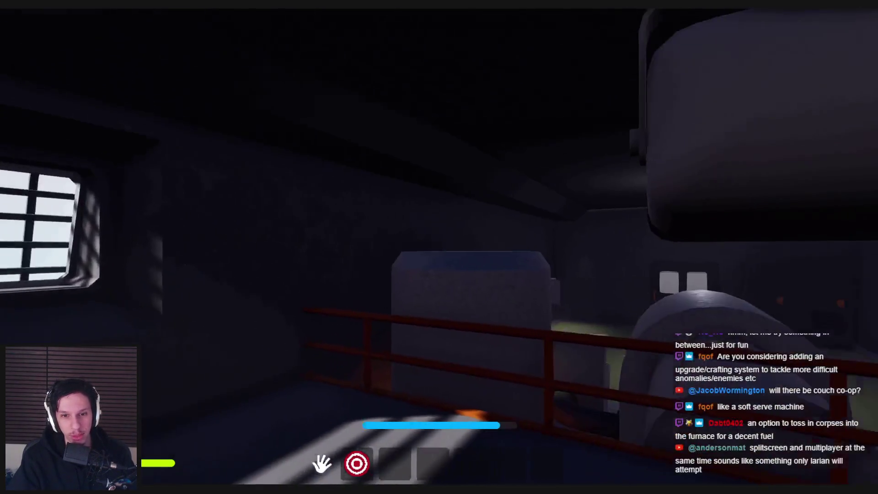
pyautogui.press('w')
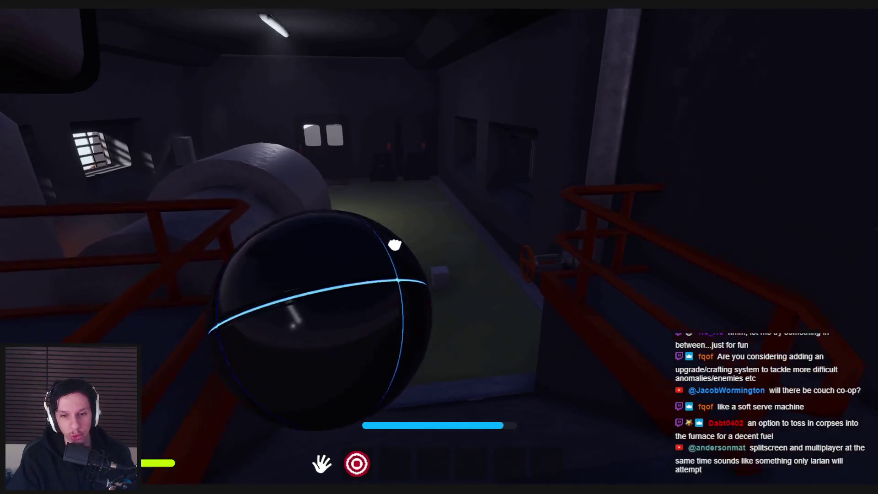
pyautogui.click(439, 248)
# Step: Pick up the box, drop it on the floor, and walk toward the wall panel fusebox
pyautogui.press('w')
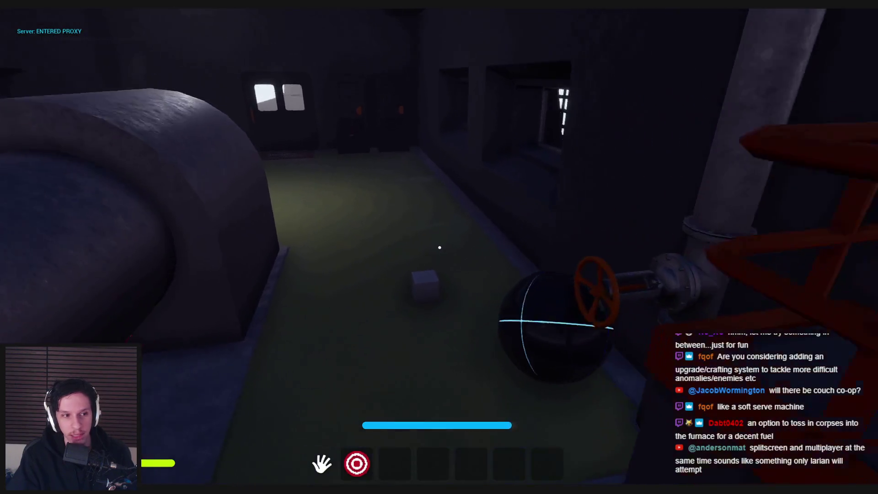
pyautogui.press('w')
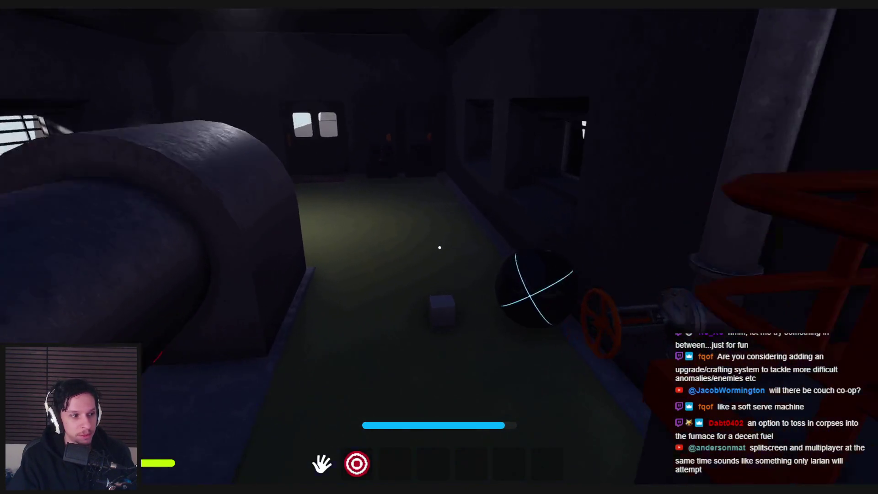
pyautogui.click(439, 247)
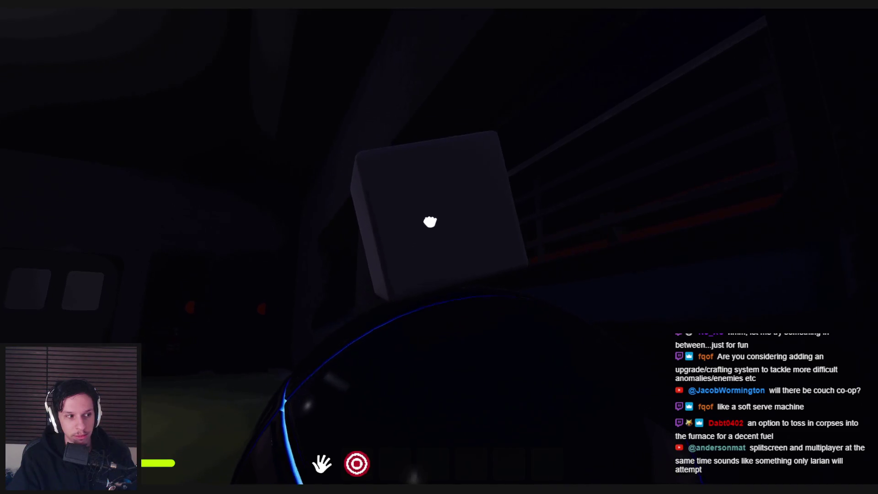
pyautogui.click(440, 247)
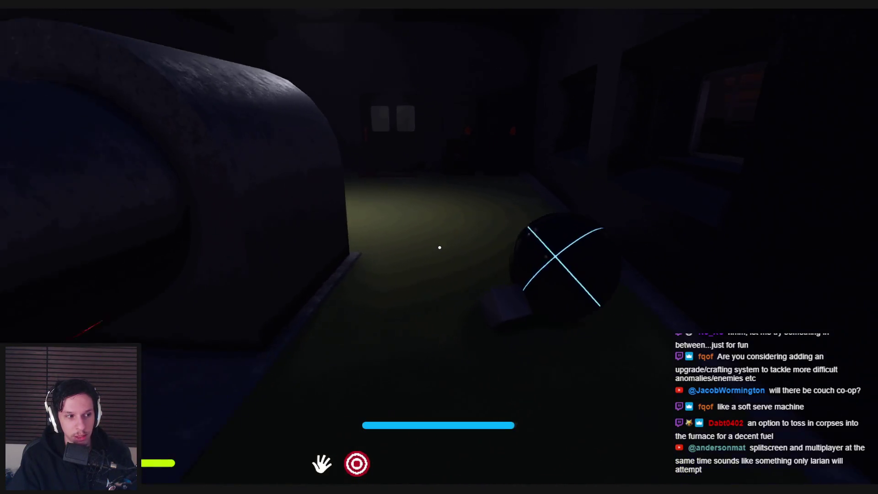
pyautogui.press('w')
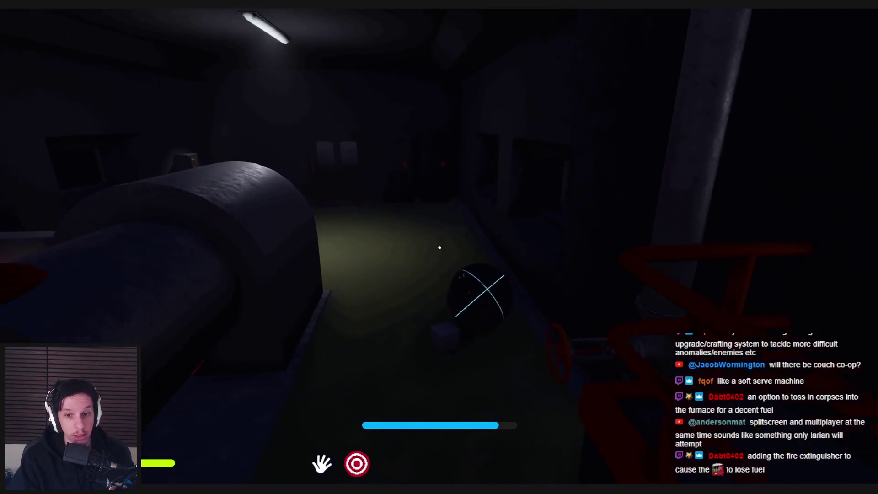
pyautogui.press('w')
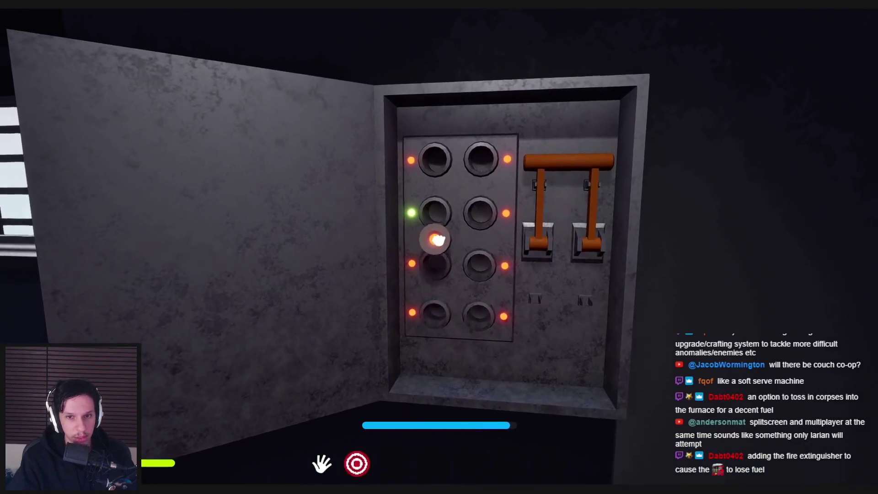
# Step: Move the glowing fuse into another fusebox slot, then look around the furnace
pyautogui.click(440, 249)
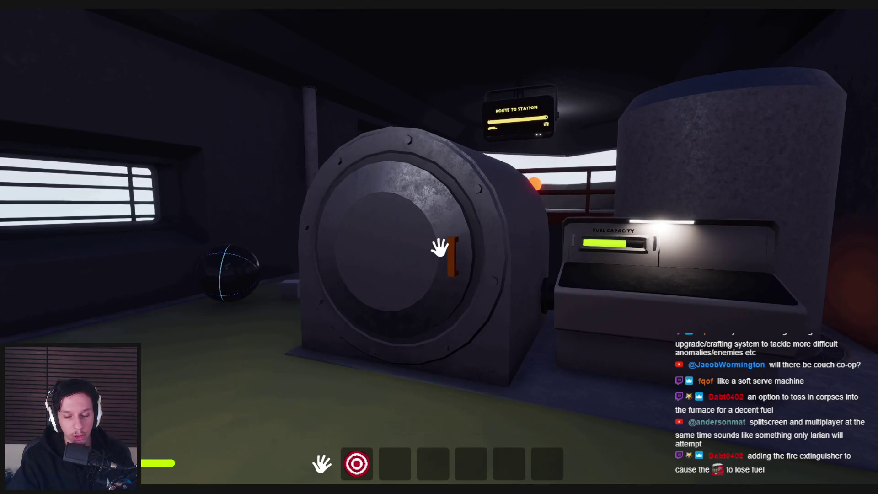
pyautogui.press('w')
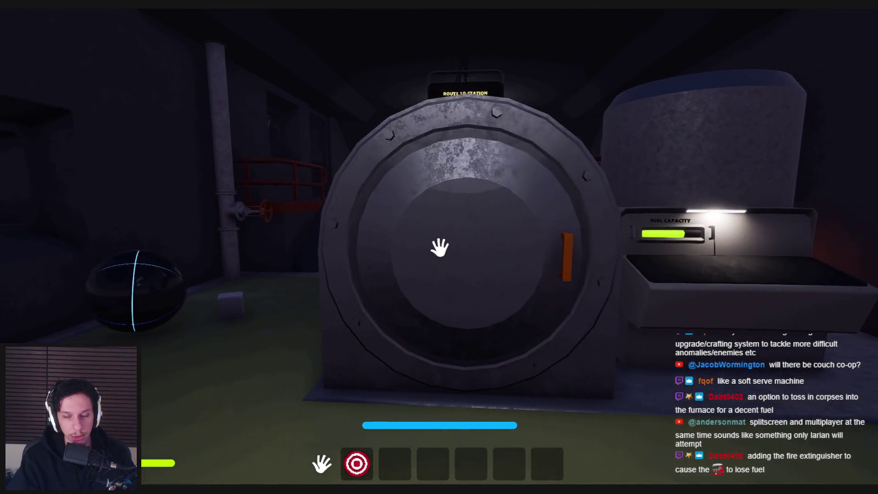
pyautogui.press('s')
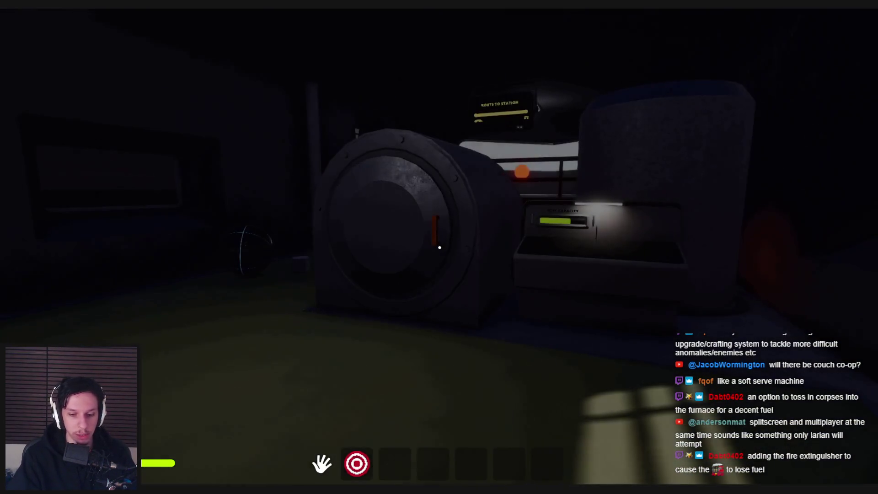
pyautogui.press('a')
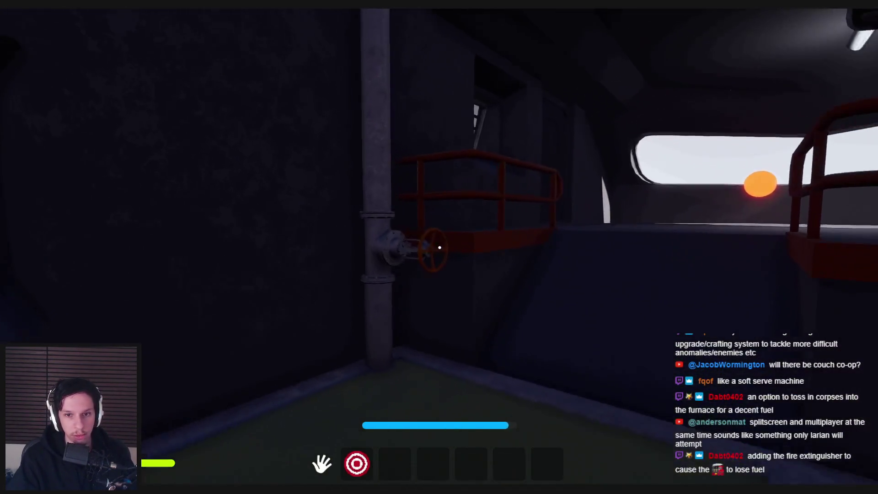
# Step: Walk past the furnace to the Train Monitoring terminal and use it to show CAR 5 and ENGINE
pyautogui.moveTo(440, 247)
pyautogui.press('w')
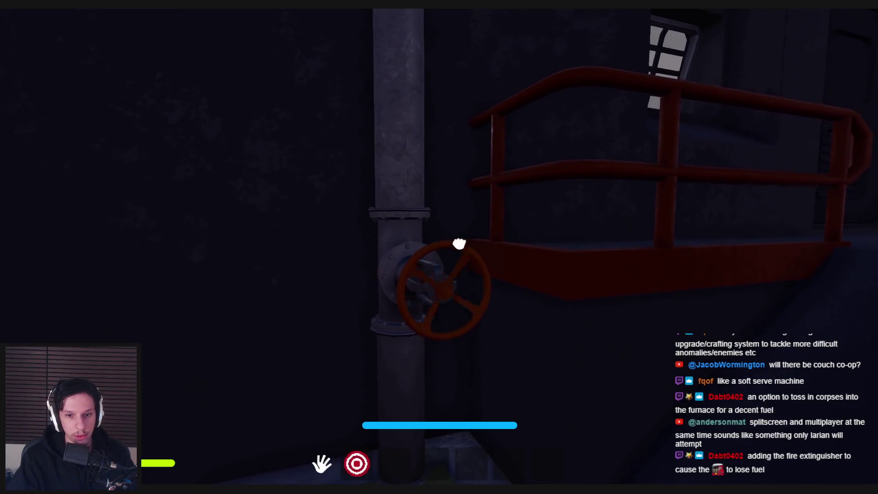
pyautogui.press('s')
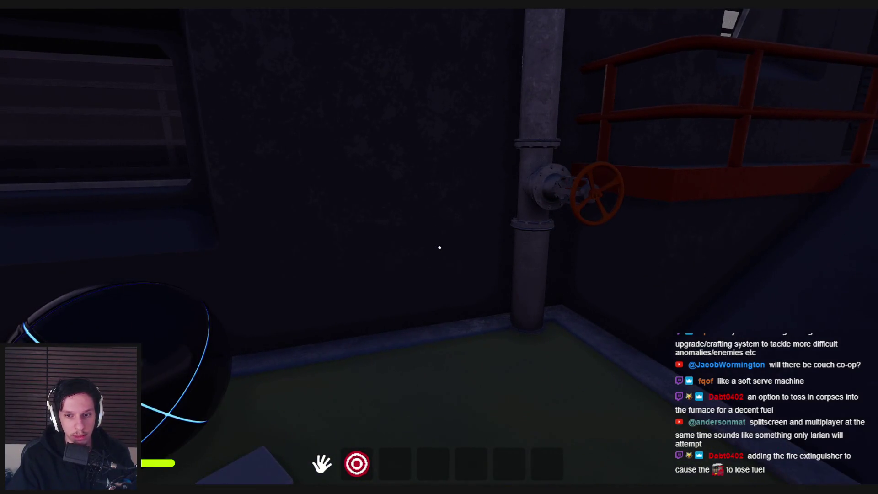
pyautogui.press('w')
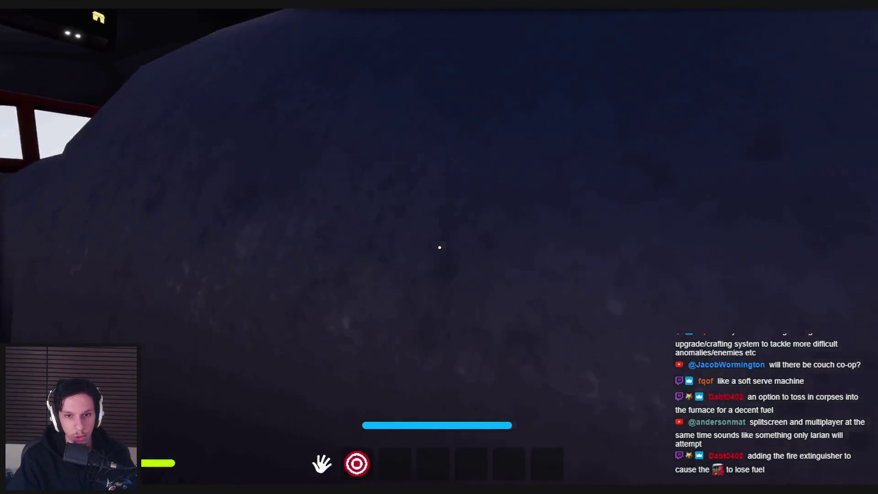
pyautogui.press('s')
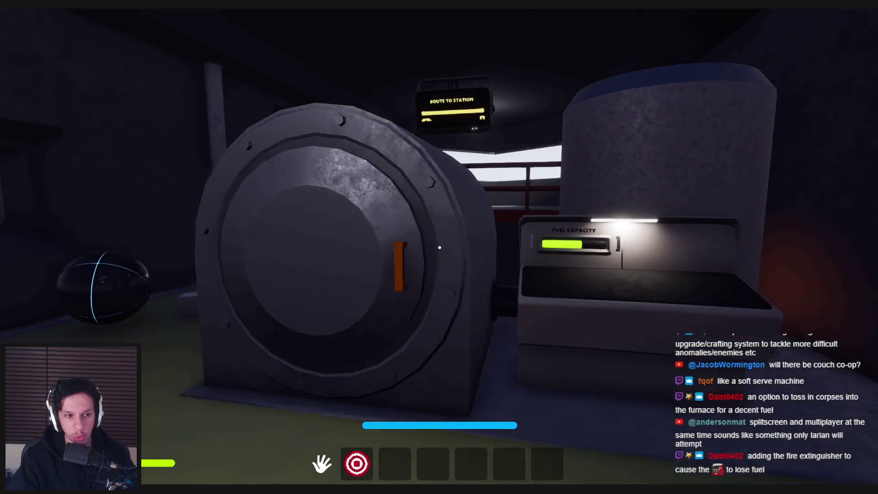
pyautogui.press('w')
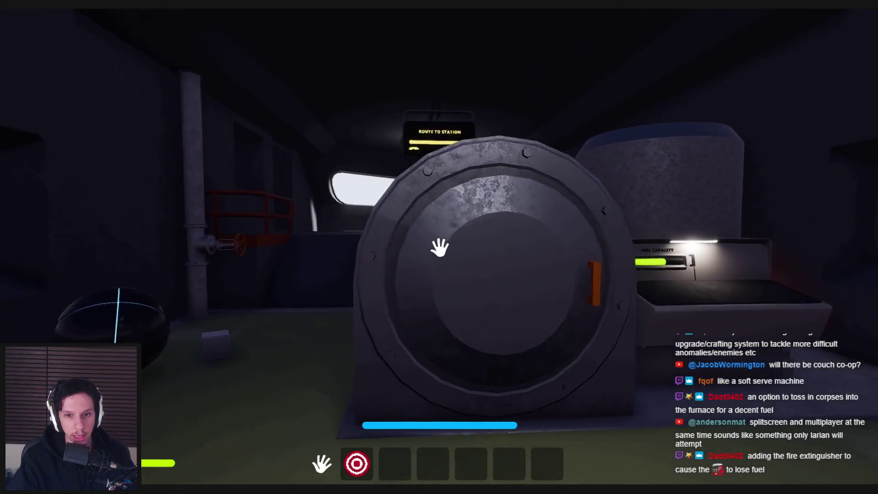
pyautogui.press('w')
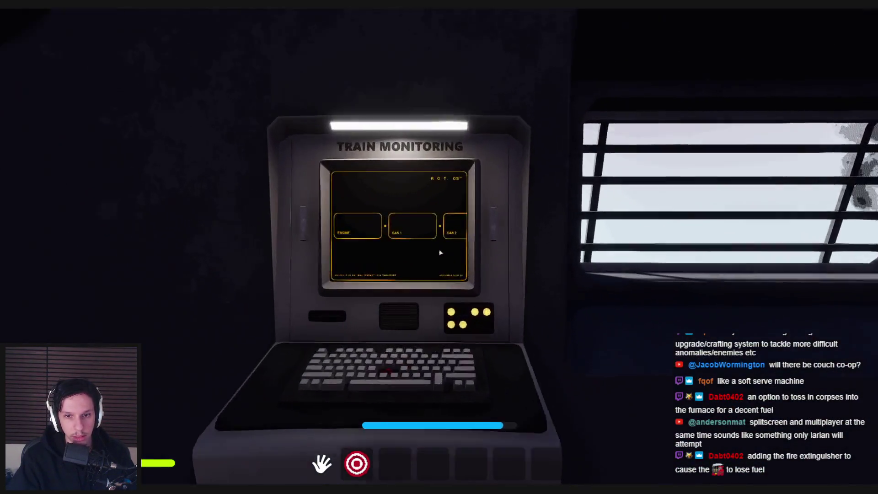
pyautogui.click(440, 253)
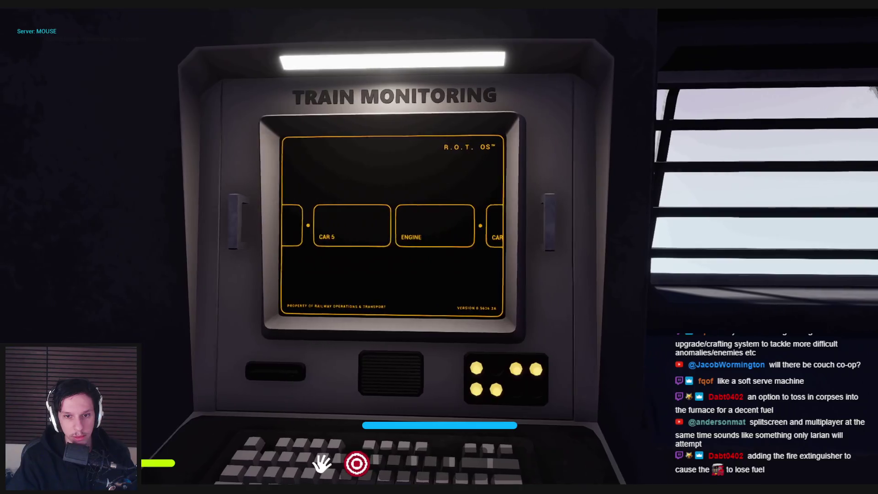
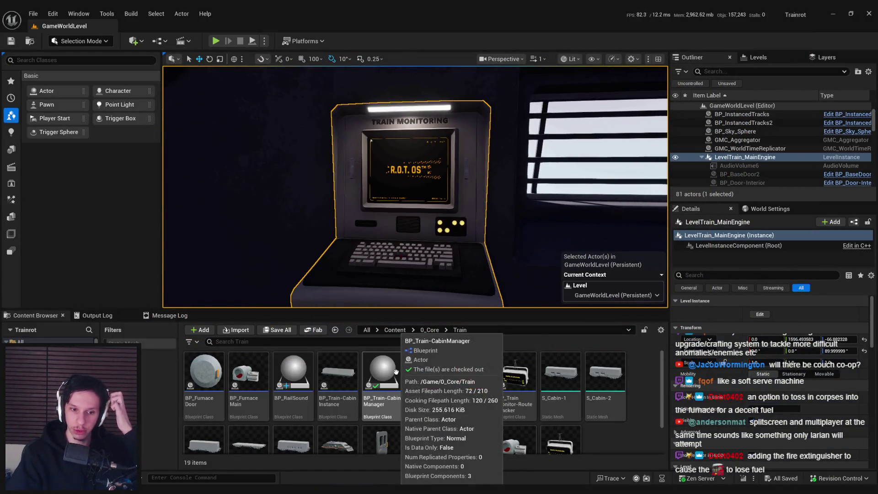
# Step: Go back to 0_Core, enter Objects, and open BP_Electronic_ControlPanel-TaskMonitor
pyautogui.hotkey('alt', 'Left')
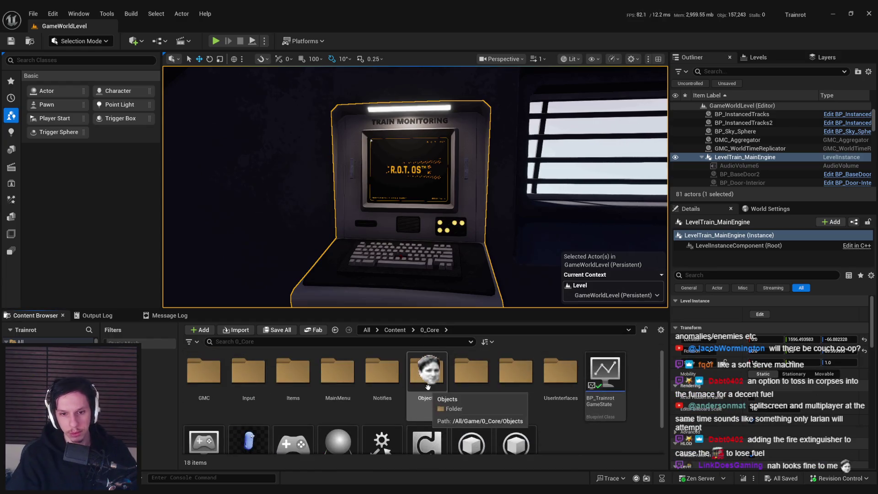
pyautogui.doubleClick(380, 366)
pyautogui.doubleClick(391, 366)
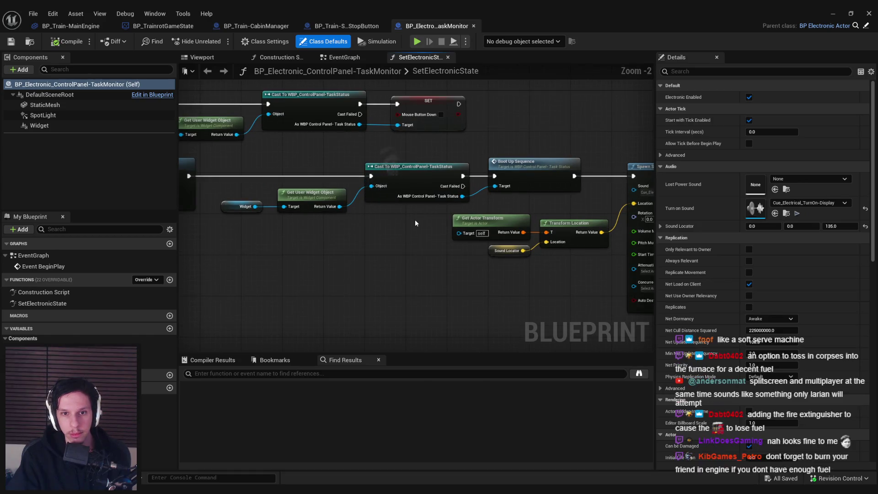
# Step: Open the Boot Up Sequence event and shift its middle row of nodes right to make room
pyautogui.click(540, 184)
pyautogui.doubleClick(541, 184)
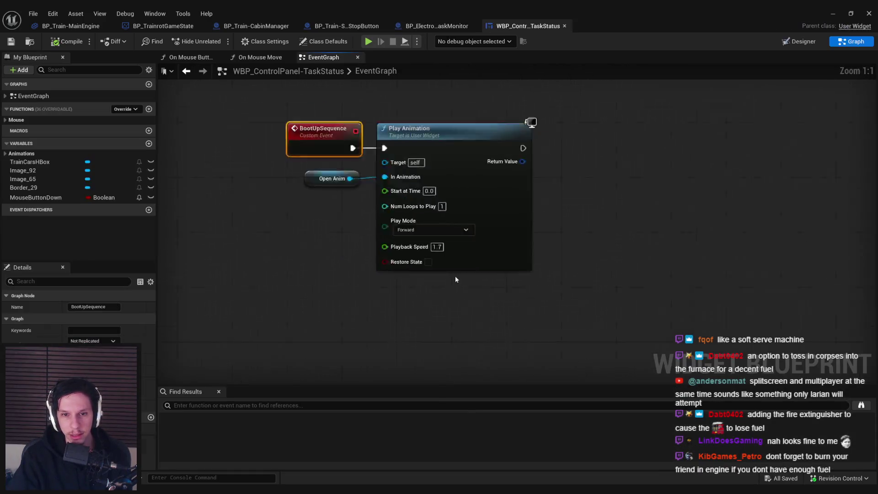
pyautogui.scroll(-2, 454, 276)
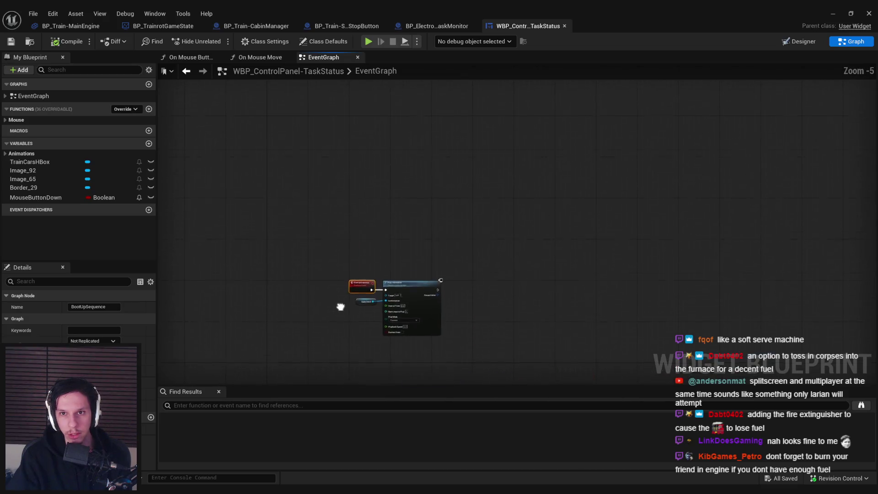
pyautogui.scroll(2, 398, 274)
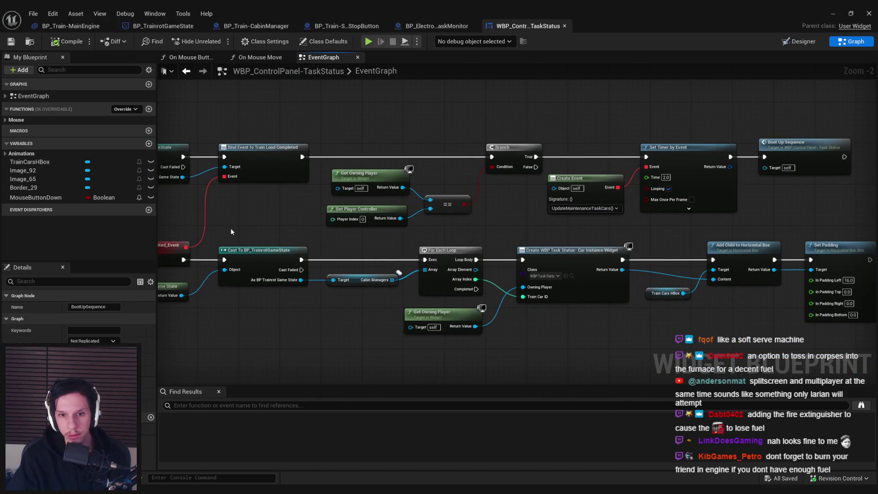
pyautogui.moveTo(527, 336)
pyautogui.mouseDown()
pyautogui.moveTo(480, 307)
pyautogui.moveTo(690, 271)
pyautogui.moveTo(368, 290)
pyautogui.mouseUp()
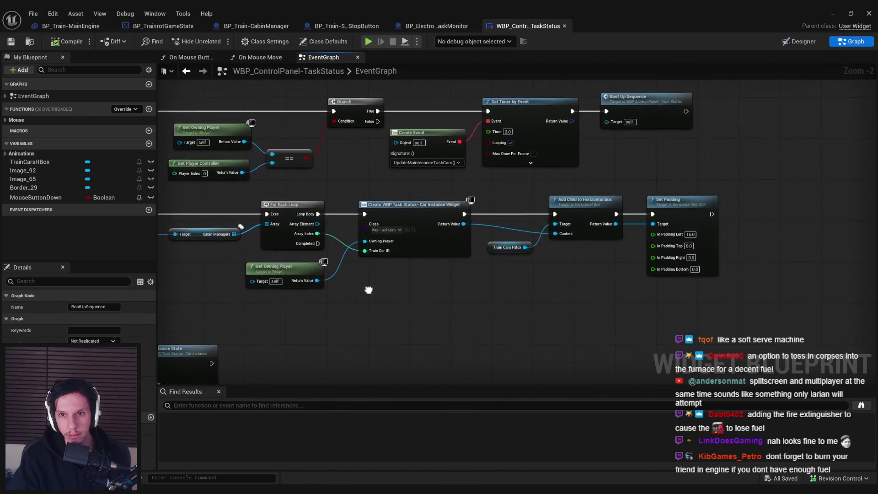
pyautogui.scroll(-1, 369, 290)
pyautogui.moveTo(850, 279); pyautogui.dragTo(694, 245)
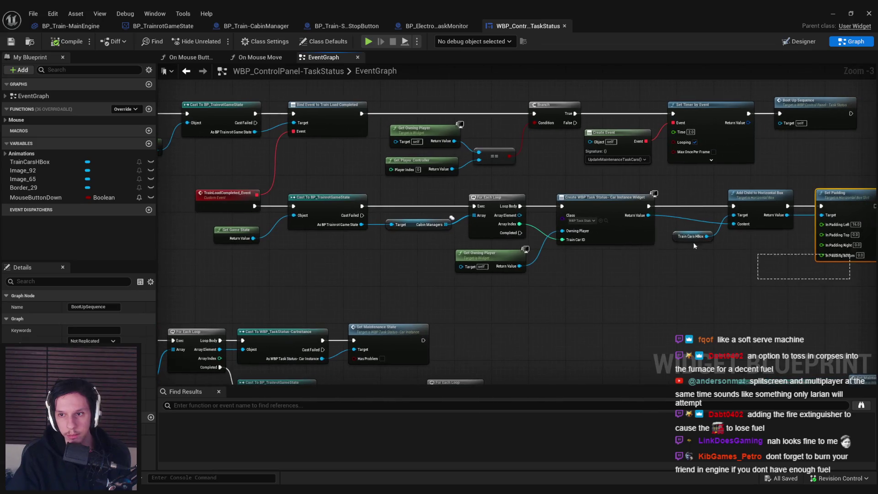
pyautogui.moveTo(234, 215); pyautogui.dragTo(234, 215)
pyautogui.moveTo(309, 205); pyautogui.dragTo(462, 205)
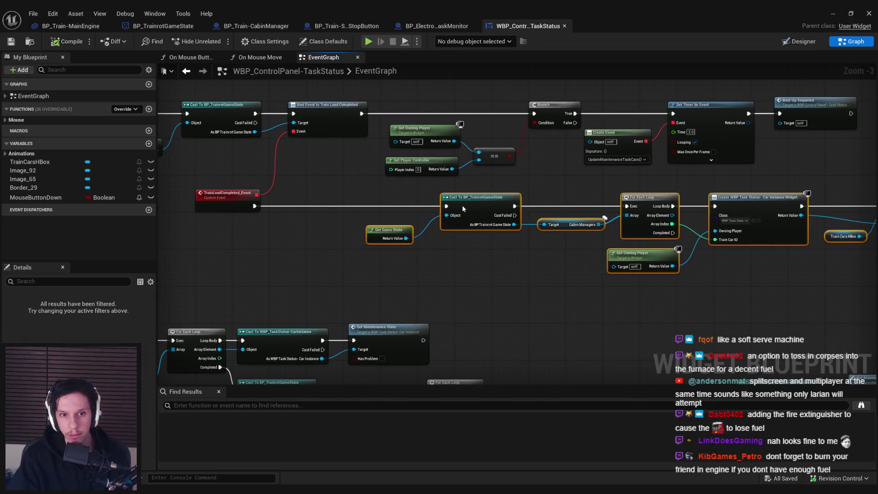
pyautogui.click(347, 284)
# Step: Add a TrainCarsHBox reference feeding a Clear Children node after TrainLoadCompleted_Event
pyautogui.moveTo(197, 258); pyautogui.dragTo(257, 251)
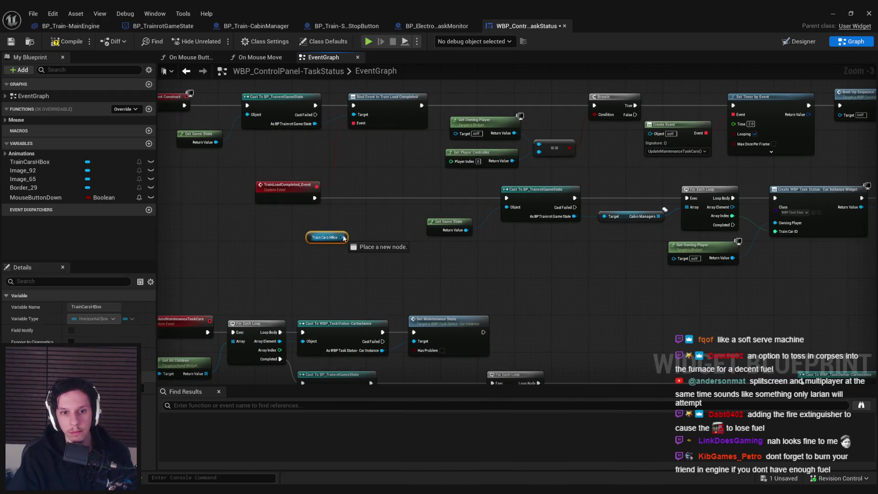
pyautogui.moveTo(344, 238); pyautogui.dragTo(356, 207)
pyautogui.write('clear children')
pyautogui.press('Return')
pyautogui.scroll(2, 380, 224)
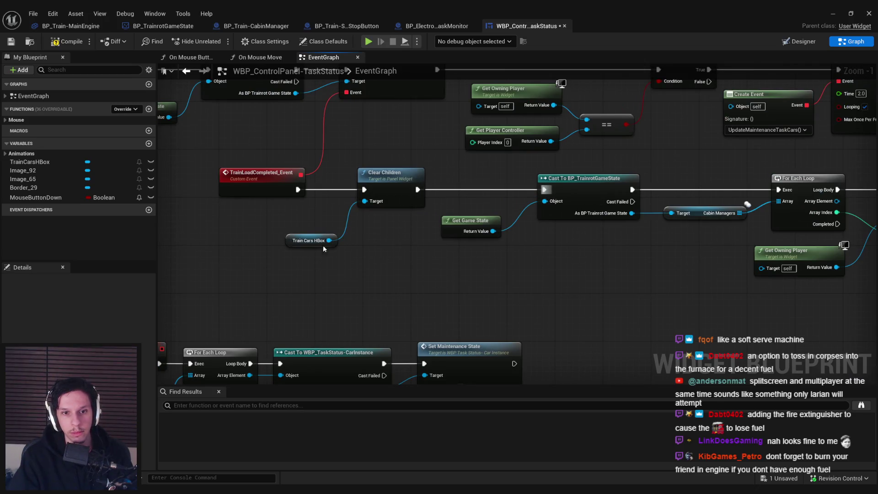
pyautogui.click(304, 270)
pyautogui.scroll(-2, 304, 270)
# Step: Save the TaskStatus widget Blueprint and minimize the editor back to GameWorldLevel
pyautogui.click(11, 43)
pyautogui.press('Escape')
pyautogui.moveTo(388, 247); pyautogui.dragTo(373, 204)
pyautogui.scroll(-1, 373, 205)
pyautogui.scroll(1, 373, 205)
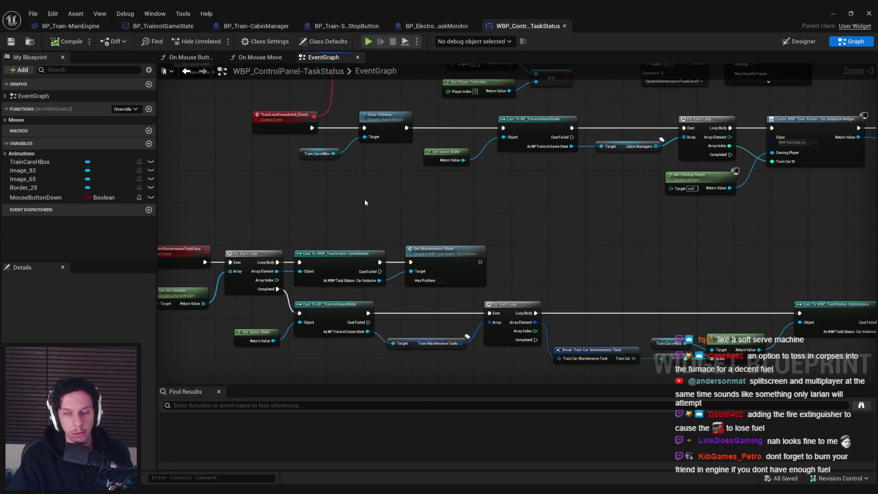
pyautogui.click(833, 14)
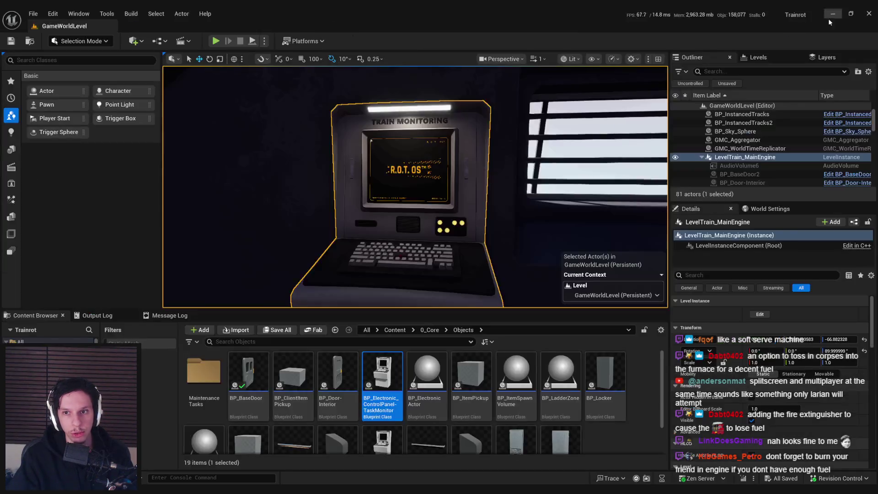
pyautogui.scroll(-3, 275, 73)
pyautogui.scroll(2, 274, 73)
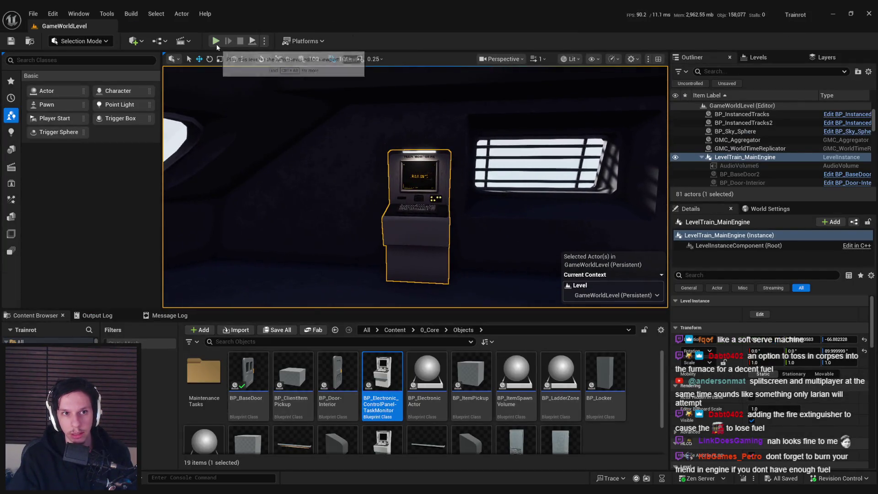
pyautogui.click(215, 42)
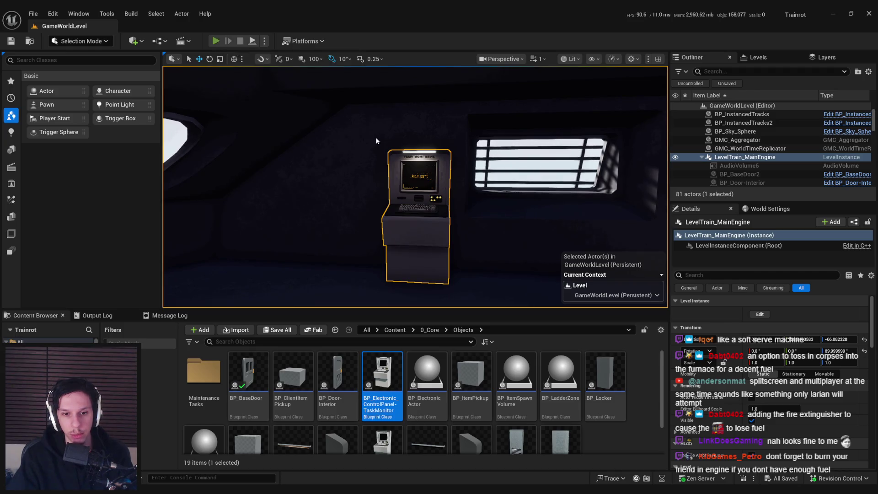
pyautogui.press('F11')
pyautogui.press('`')
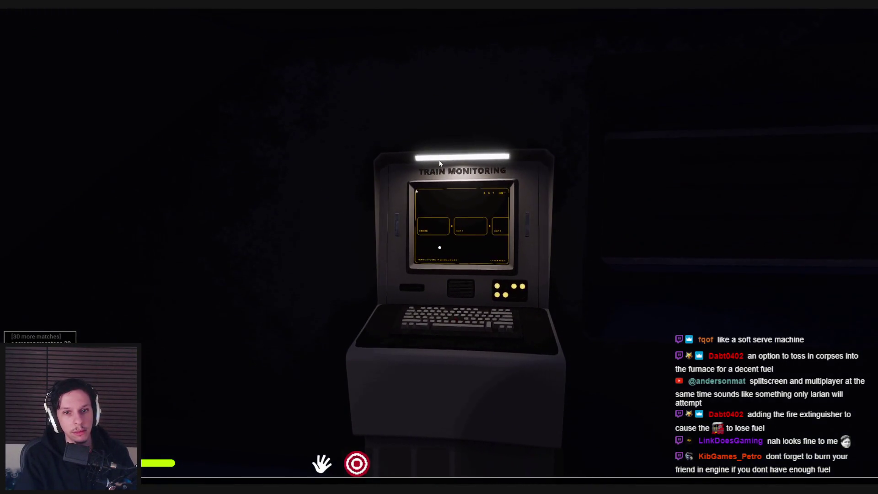
pyautogui.press('`')
pyautogui.hotkey('shift', 'w')
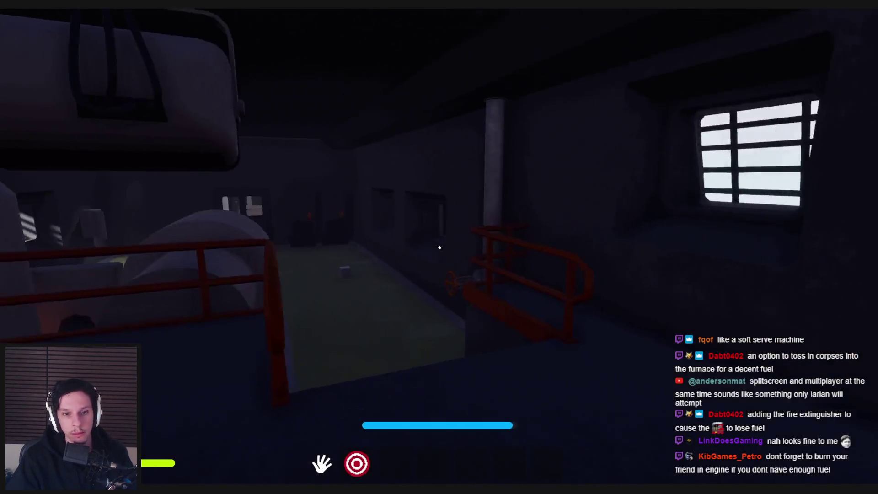
pyautogui.hotkey('shift', 'w')
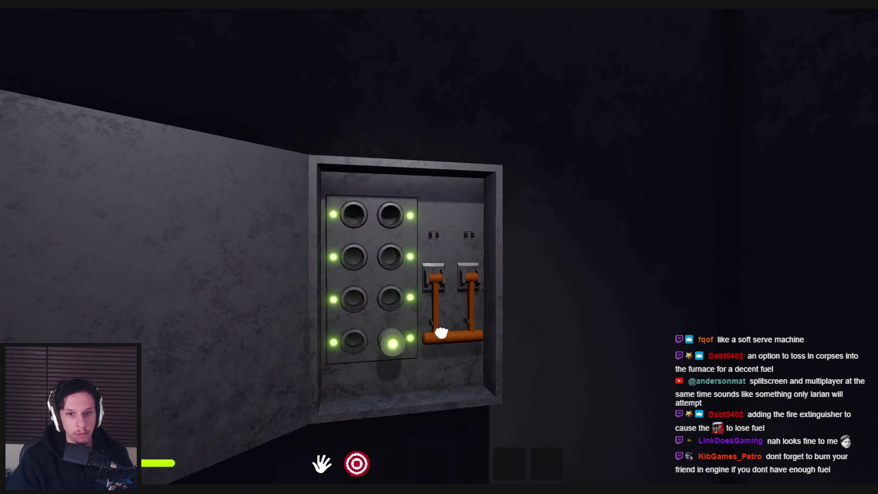
pyautogui.press('s')
pyautogui.hotkey('shift', 'w')
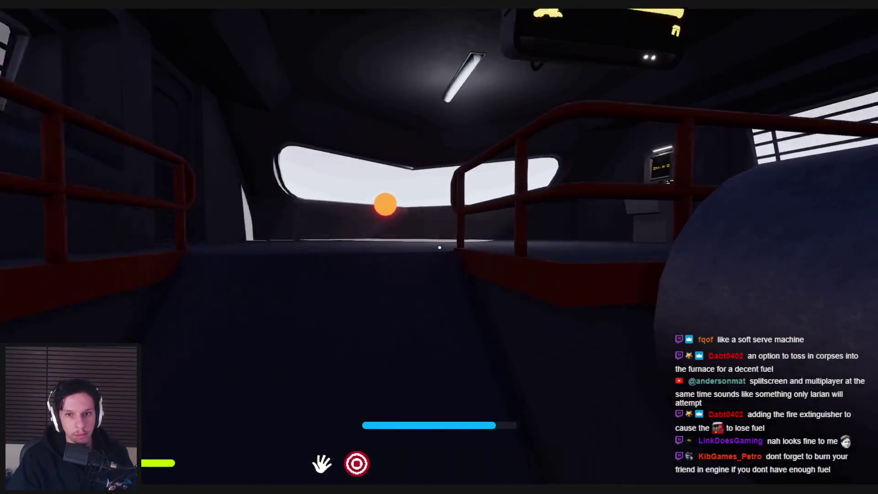
pyautogui.press('w')
pyautogui.press('e')
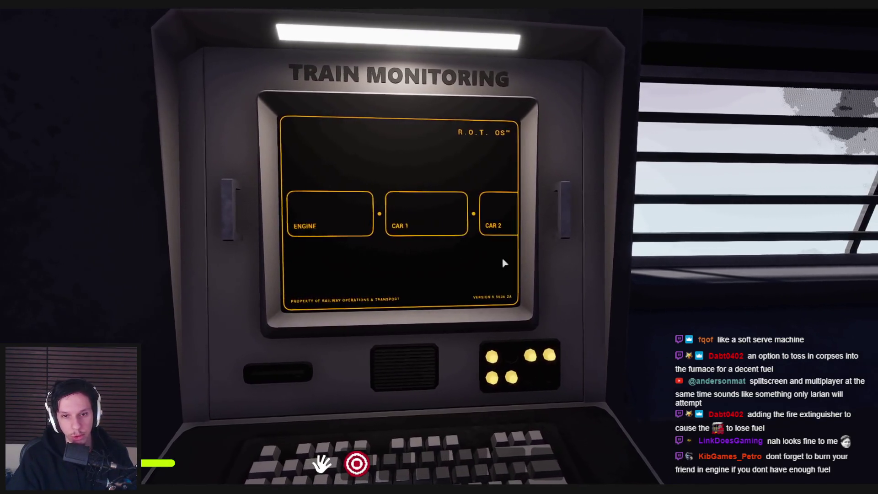
pyautogui.press('Escape')
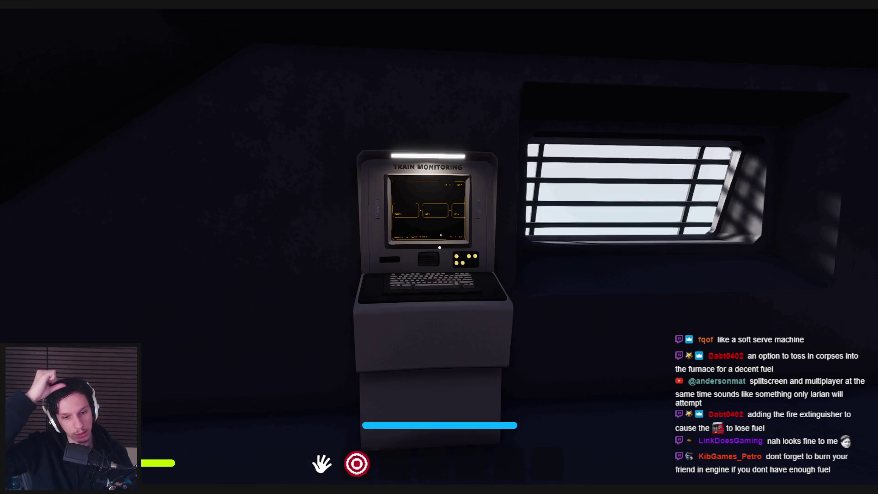
pyautogui.press('Escape')
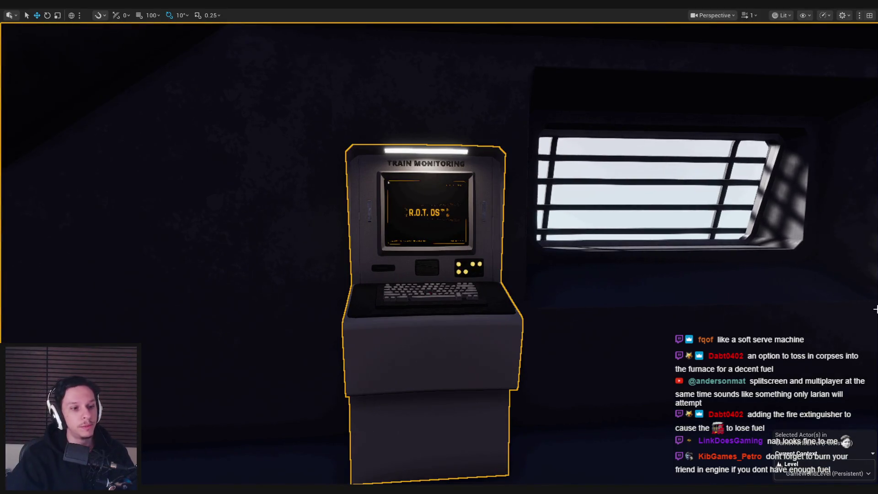
# Step: Switch to the BP_TrainrotGameState Blueprint and pan across its EventGraph
pyautogui.click(307, 479)
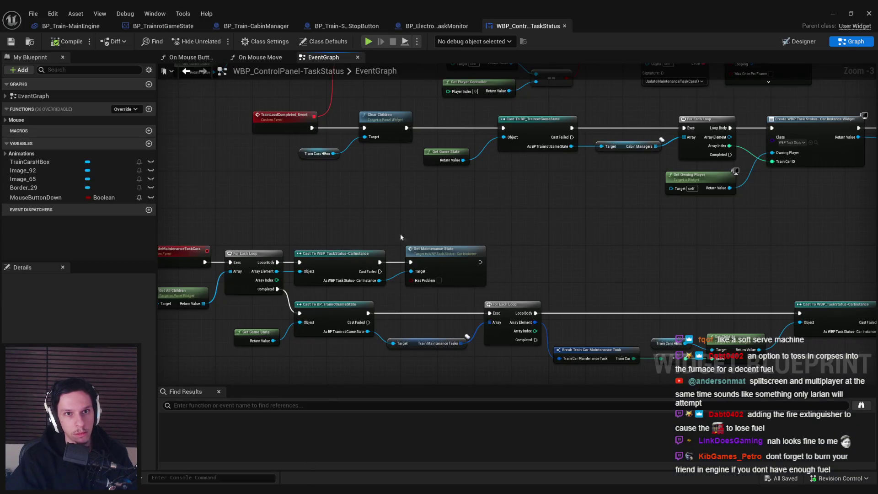
pyautogui.click(265, 26)
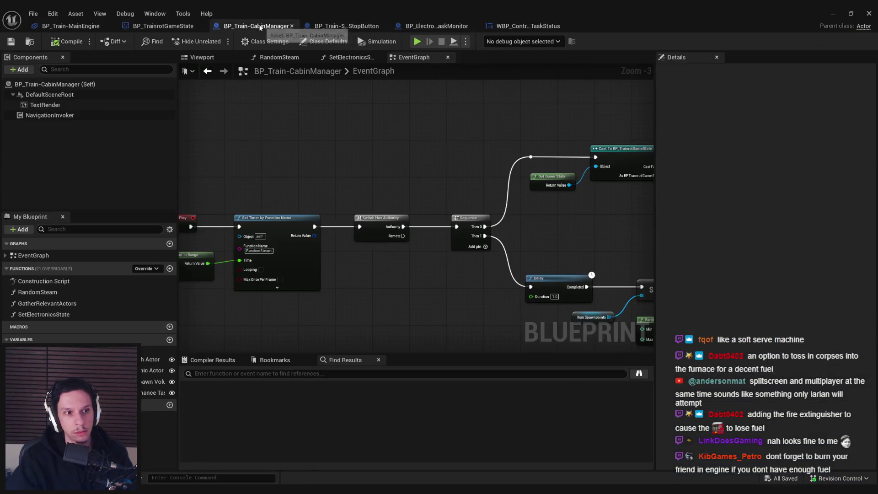
pyautogui.click(177, 27)
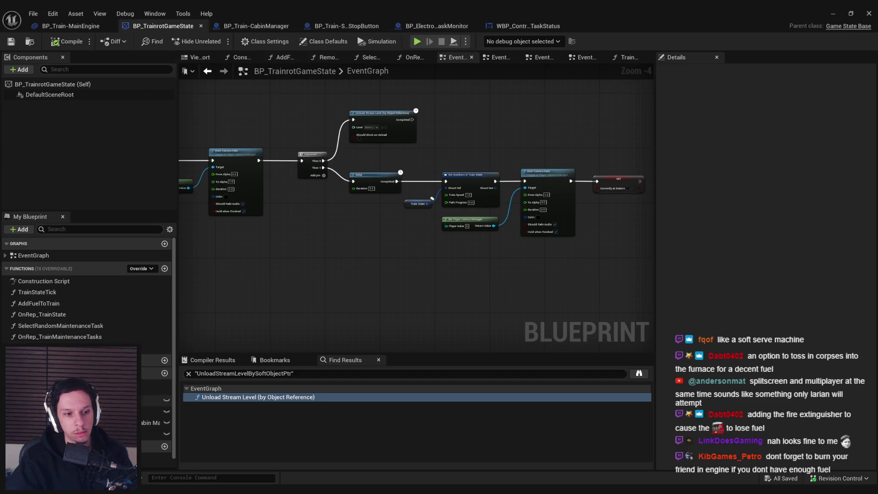
pyautogui.scroll(-1, 328, 260)
pyautogui.moveTo(328, 259); pyautogui.dragTo(507, 276)
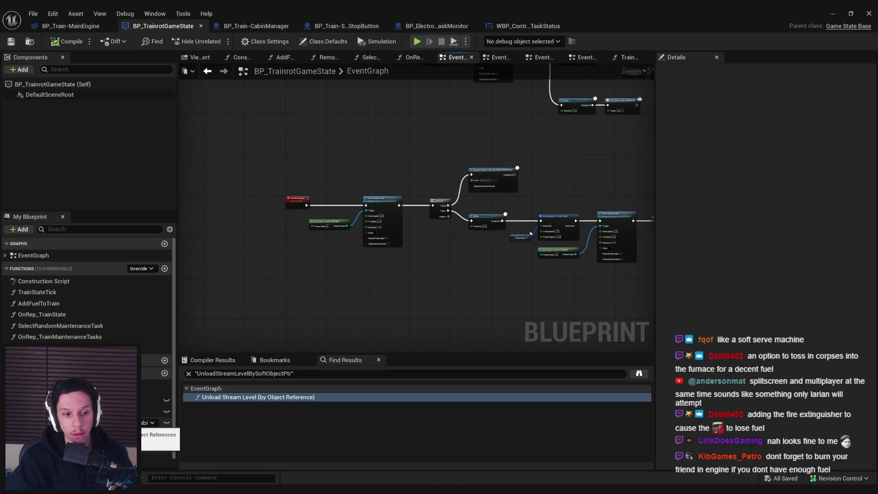
pyautogui.scroll(3, 459, 306)
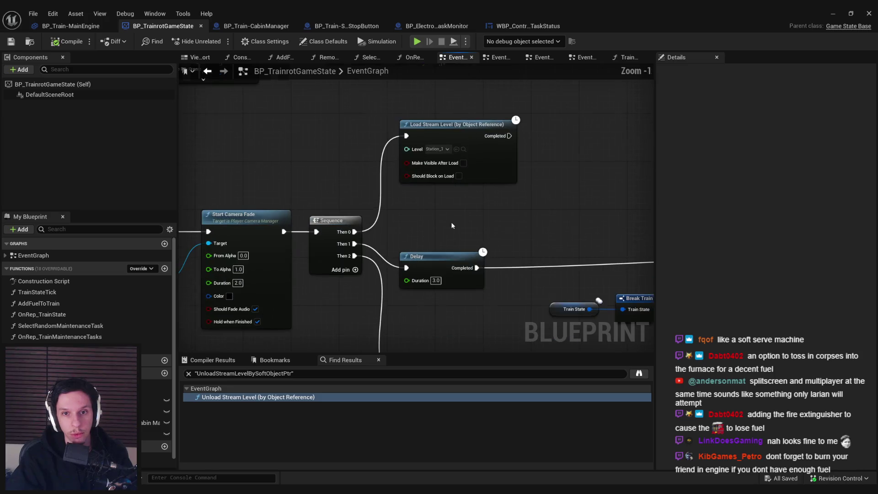
pyautogui.scroll(-2, 459, 305)
pyautogui.scroll(2, 458, 303)
pyautogui.scroll(-2, 458, 303)
pyautogui.moveTo(458, 303)
pyautogui.mouseDown()
pyautogui.moveTo(446, 273)
pyautogui.moveTo(215, 281)
pyautogui.mouseUp()
pyautogui.scroll(-1, 446, 273)
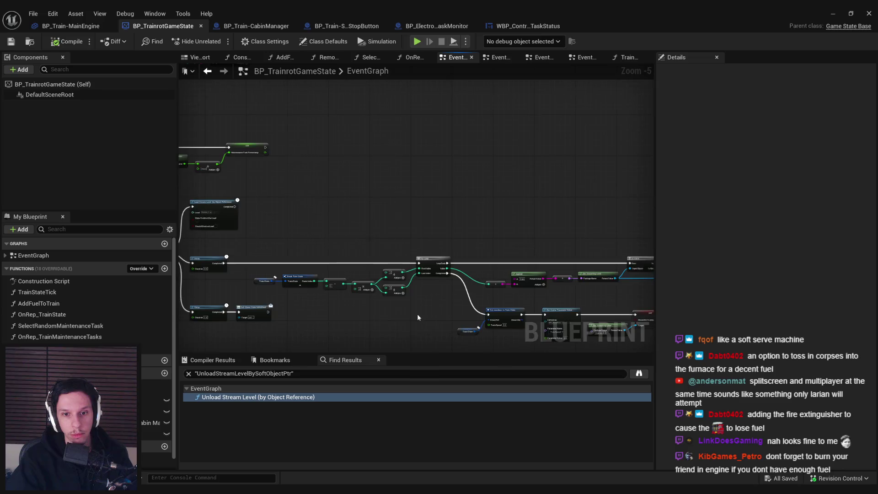
pyautogui.scroll(3, 418, 315)
# Step: Select Start Camera Fade and Get Player Camera Manager and drag them further right
pyautogui.moveTo(631, 275); pyautogui.dragTo(628, 223)
pyautogui.scroll(-2, 511, 239)
pyautogui.moveTo(511, 238)
pyautogui.mouseDown()
pyautogui.moveTo(304, 207)
pyautogui.moveTo(319, 206)
pyautogui.mouseUp()
pyautogui.moveTo(287, 256); pyautogui.dragTo(626, 300)
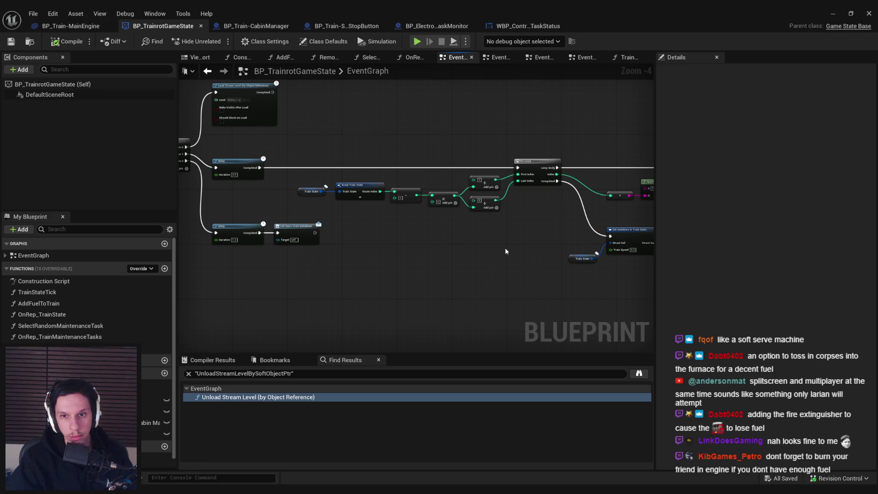
pyautogui.moveTo(237, 226); pyautogui.dragTo(257, 158)
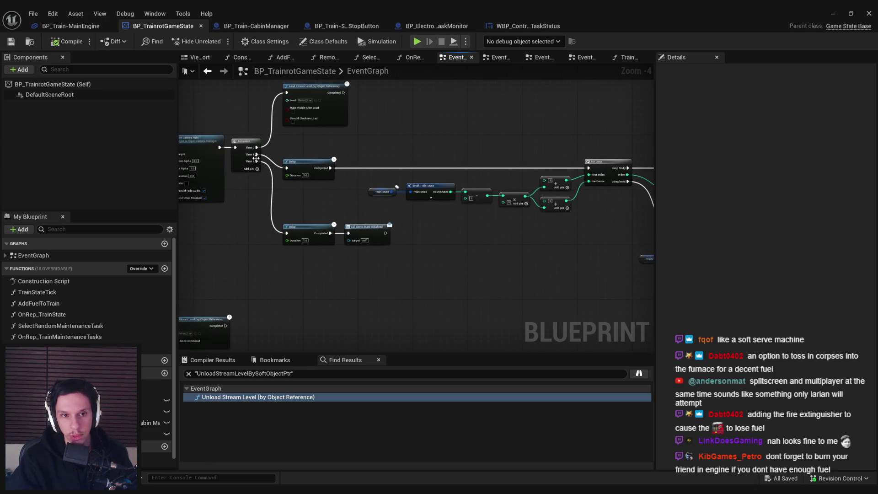
pyautogui.moveTo(349, 229)
pyautogui.mouseDown()
pyautogui.moveTo(334, 268)
pyautogui.moveTo(384, 301)
pyautogui.mouseUp()
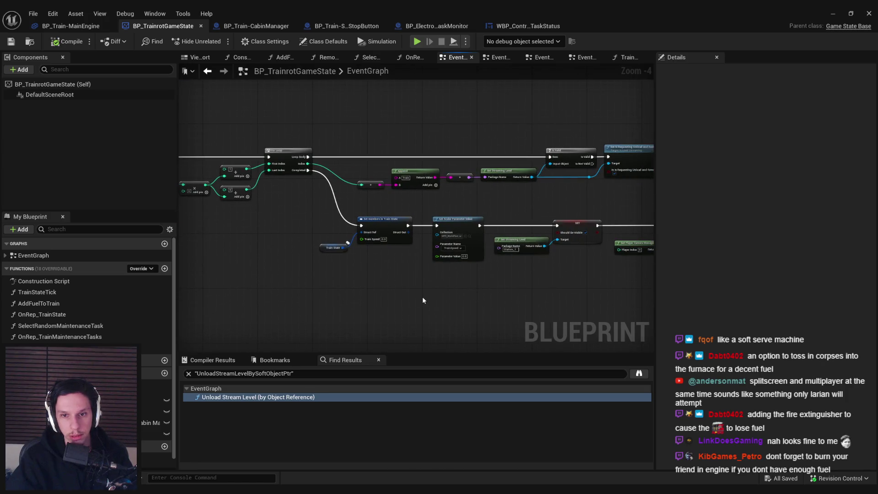
pyautogui.moveTo(456, 283); pyautogui.dragTo(358, 261)
pyautogui.moveTo(265, 196)
pyautogui.mouseDown()
pyautogui.moveTo(355, 211)
pyautogui.moveTo(338, 210)
pyautogui.mouseUp()
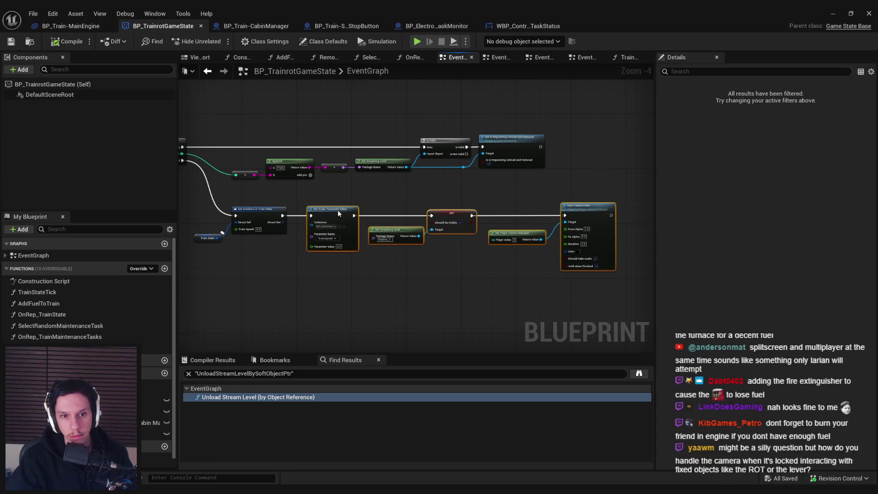
pyautogui.moveTo(475, 275)
pyautogui.mouseDown()
pyautogui.moveTo(337, 258)
pyautogui.moveTo(388, 198)
pyautogui.moveTo(336, 211)
pyautogui.mouseUp()
pyautogui.moveTo(397, 215); pyautogui.dragTo(569, 215)
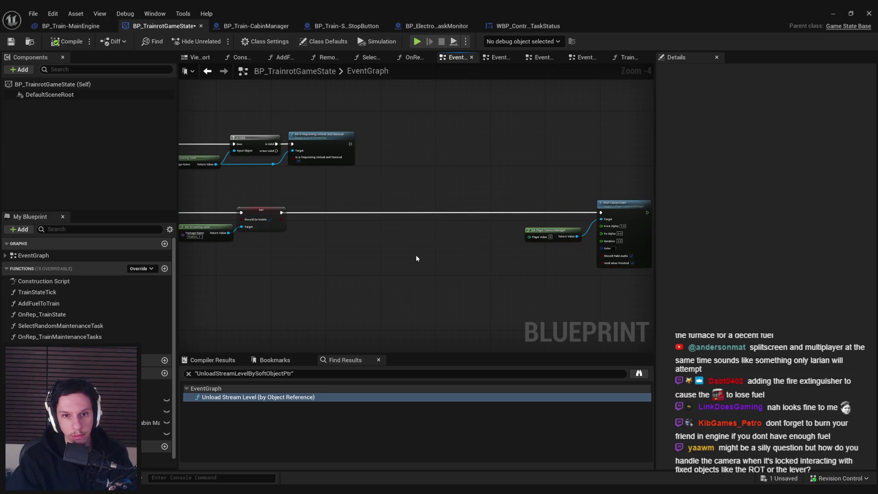
# Step: Add a Cabin Managers getter with a For Each Loop over the array
pyautogui.scroll(2, 410, 206)
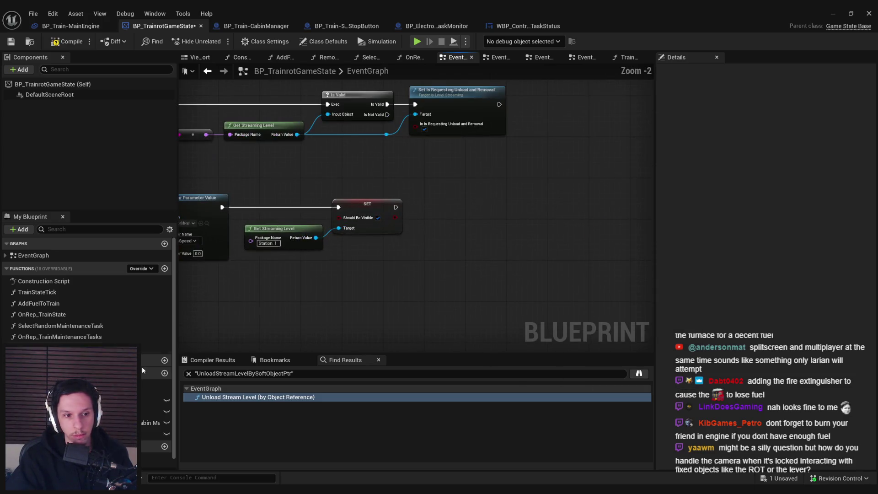
pyautogui.moveTo(151, 422); pyautogui.dragTo(405, 259)
pyautogui.click(435, 269)
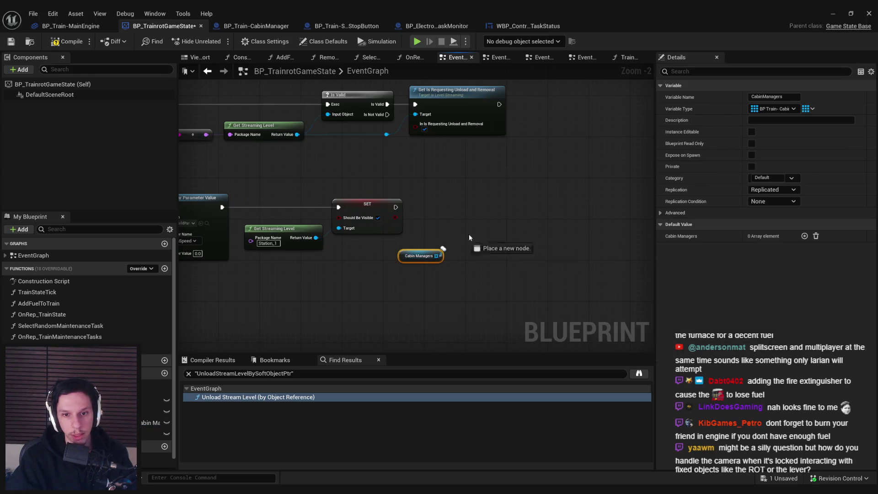
pyautogui.moveTo(469, 237); pyautogui.dragTo(476, 224)
pyautogui.write('for each')
pyautogui.press('Return')
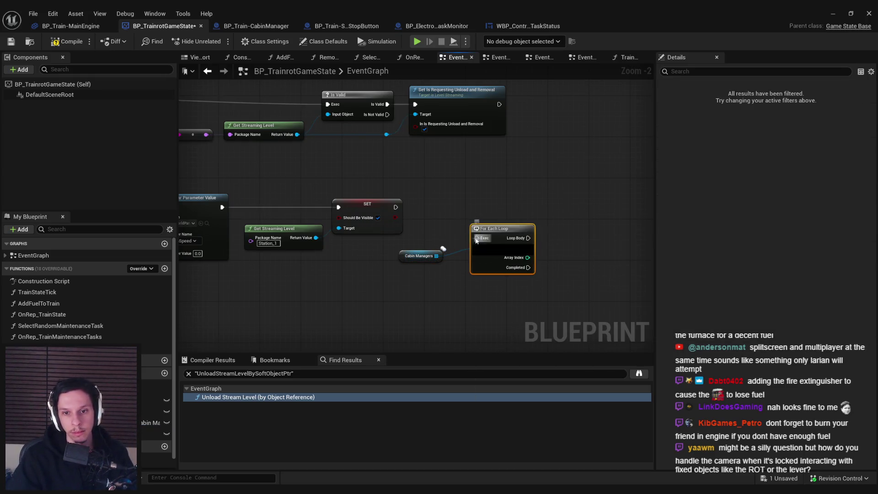
pyautogui.click(416, 255)
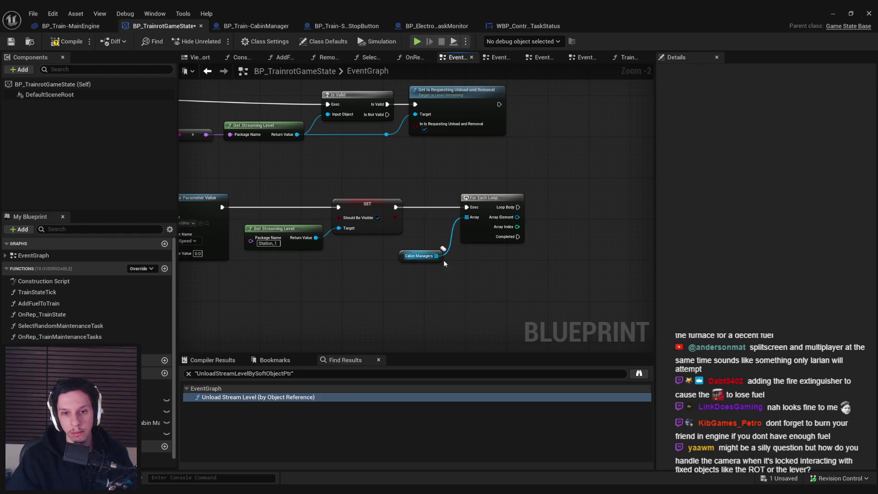
pyautogui.moveTo(443, 259)
pyautogui.mouseDown()
pyautogui.moveTo(386, 234)
pyautogui.moveTo(415, 211)
pyautogui.mouseUp()
# Step: Check each element with Is Valid, invert it with NOT, and feed a Branch
pyautogui.write('is valid')
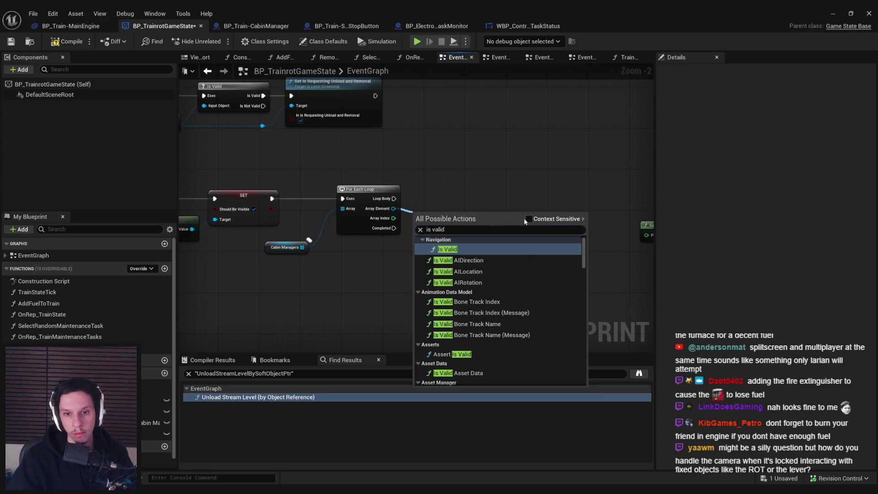
pyautogui.click(529, 218)
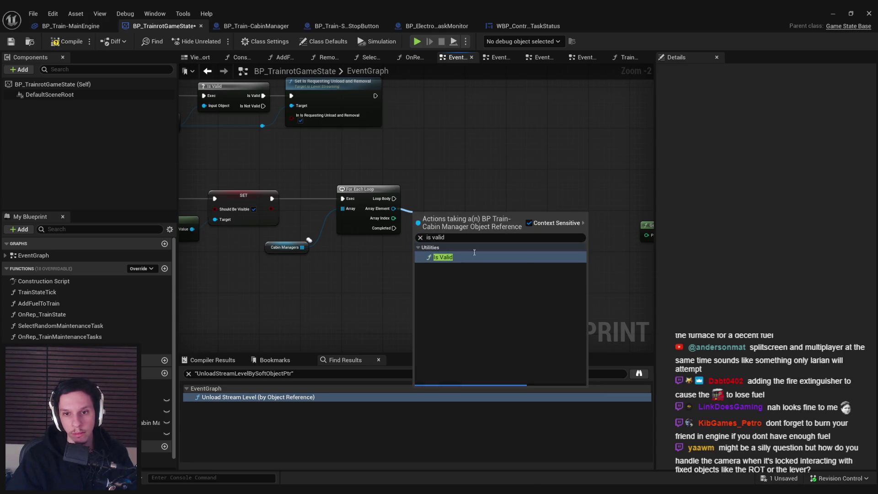
pyautogui.click(440, 259)
pyautogui.write('not')
pyautogui.moveTo(509, 225); pyautogui.dragTo(569, 212)
pyautogui.click(543, 268)
pyautogui.write('branch')
pyautogui.press('Return')
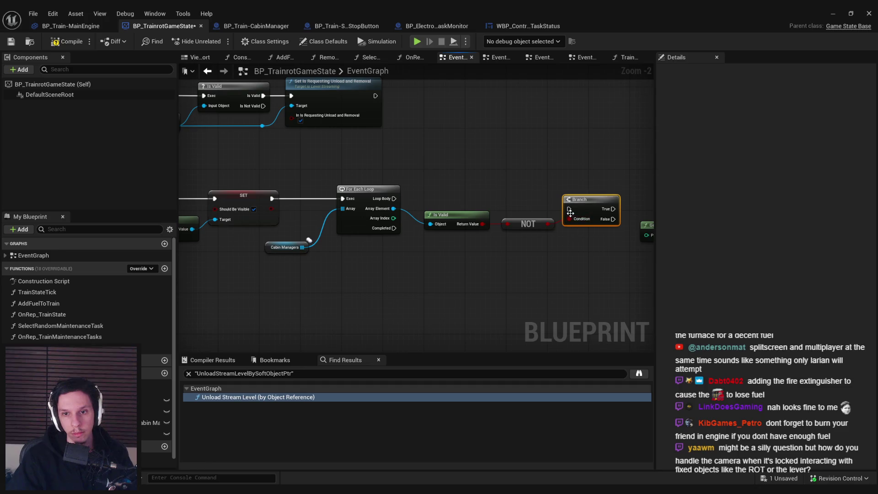
# Step: Move the camera fade nodes below the Branch
pyautogui.moveTo(574, 198); pyautogui.dragTo(454, 213)
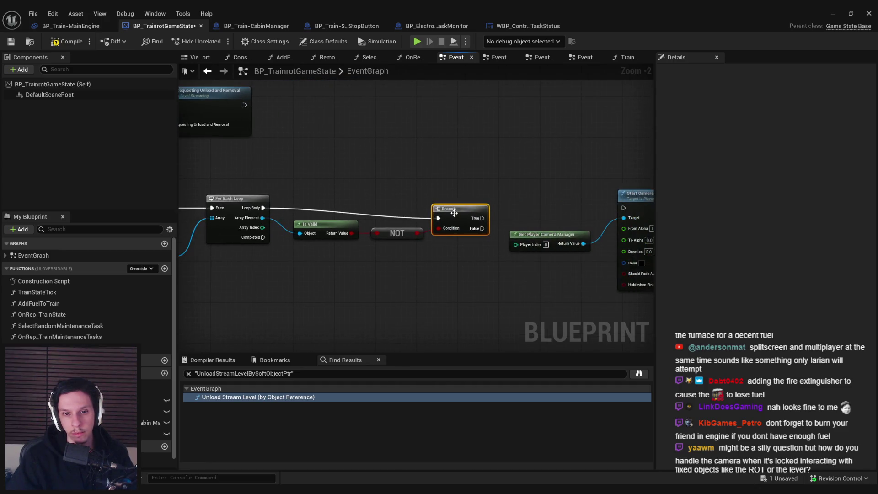
pyautogui.click(586, 188)
pyautogui.moveTo(587, 188)
pyautogui.mouseDown()
pyautogui.moveTo(264, 250)
pyautogui.moveTo(259, 244)
pyautogui.mouseUp()
pyautogui.click(356, 247)
pyautogui.scroll(-1, 428, 247)
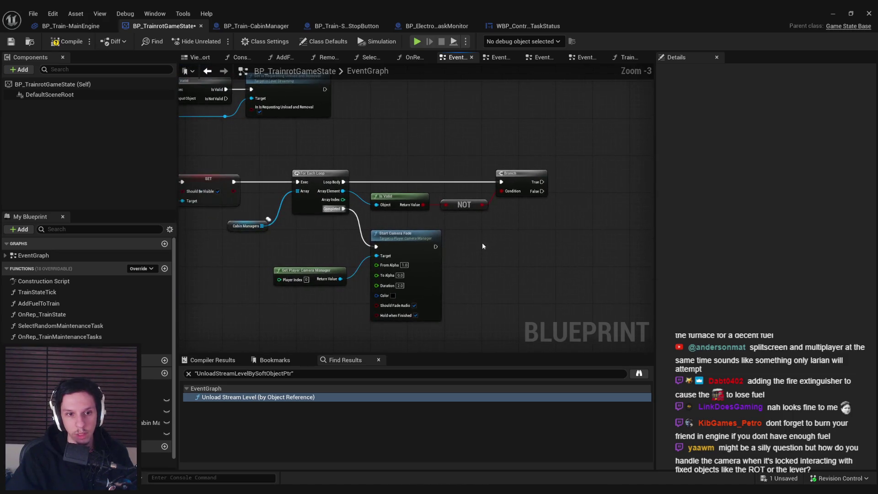
pyautogui.moveTo(333, 225); pyautogui.dragTo(238, 251)
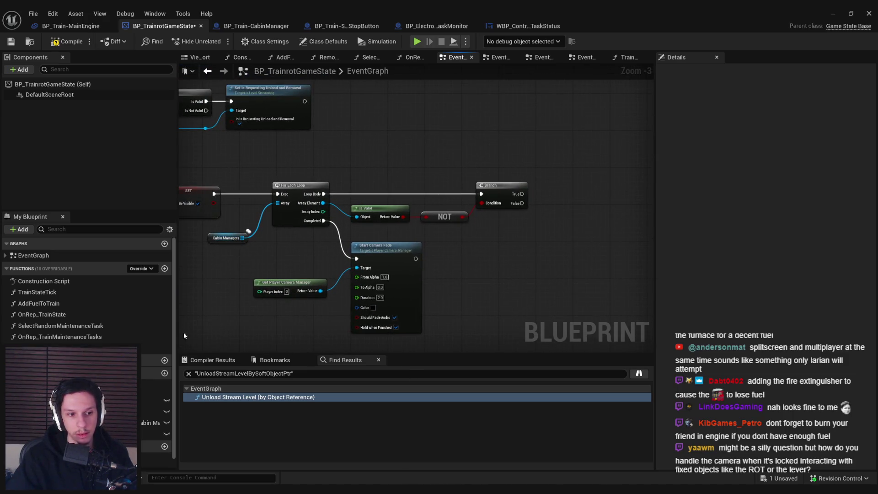
# Step: Duplicate the Cabin Managers getter and add a Remove item node on the Branch's True path
pyautogui.click(226, 238)
pyautogui.hotkey('ctrl', 'c')
pyautogui.hotkey('ctrl', 'v')
pyautogui.write('remove')
pyautogui.moveTo(526, 232)
pyautogui.mouseDown()
pyautogui.moveTo(555, 219)
pyautogui.moveTo(562, 198)
pyautogui.moveTo(374, 211)
pyautogui.moveTo(323, 203)
pyautogui.mouseUp()
pyautogui.click(596, 290)
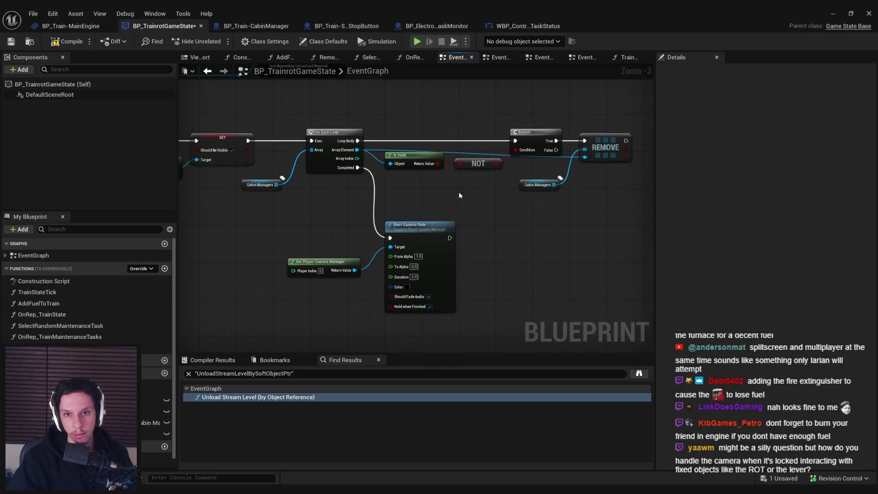
# Step: Add reroute points on the element and Cabin Managers wires leading into Remove
pyautogui.scroll(3, 459, 195)
pyautogui.doubleClick(496, 152)
pyautogui.moveTo(496, 152); pyautogui.dragTo(343, 187)
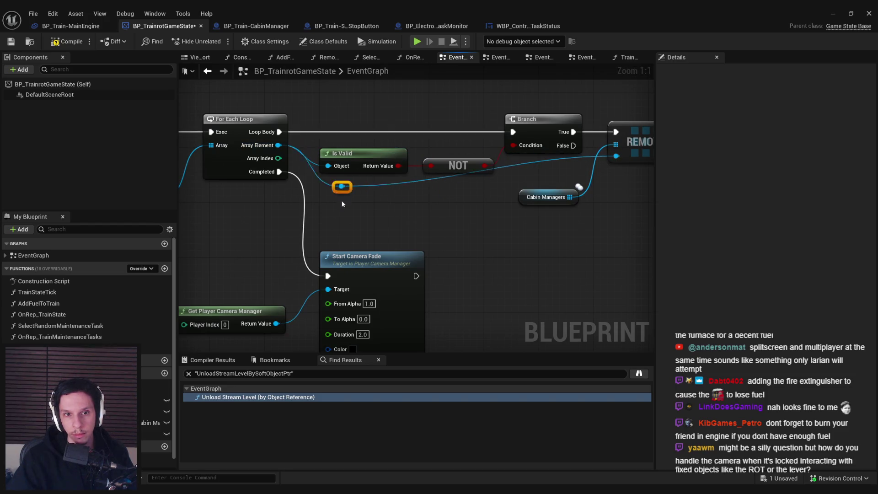
pyautogui.doubleClick(386, 209)
pyautogui.moveTo(386, 208); pyautogui.dragTo(452, 208)
pyautogui.moveTo(535, 202); pyautogui.dragTo(536, 188)
# Step: Tidy the removal, reroute and camera fade nodes, then save the game state Blueprint
pyautogui.scroll(-3, 549, 190)
pyautogui.moveTo(350, 112); pyautogui.dragTo(605, 192)
pyautogui.moveTo(517, 187); pyautogui.dragTo(537, 183)
pyautogui.moveTo(362, 176)
pyautogui.mouseDown()
pyautogui.moveTo(544, 211)
pyautogui.moveTo(293, 260)
pyautogui.mouseUp()
pyautogui.moveTo(387, 218)
pyautogui.mouseDown()
pyautogui.moveTo(413, 221)
pyautogui.moveTo(405, 205)
pyautogui.mouseUp()
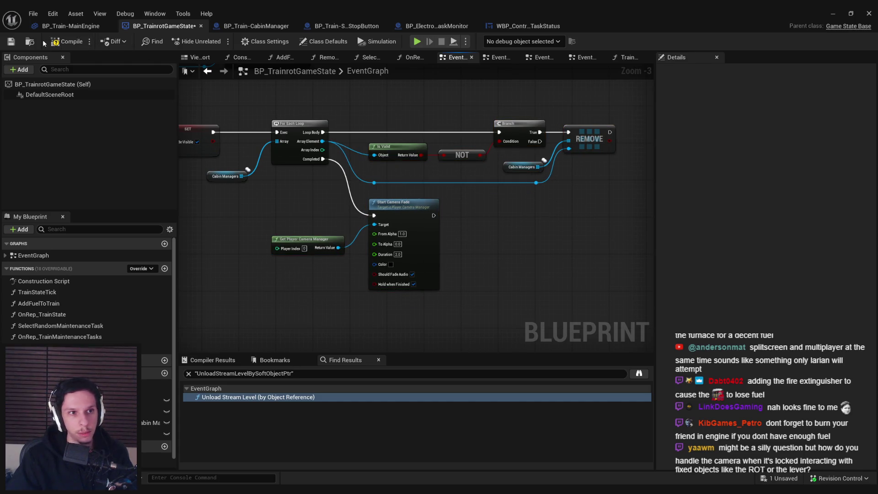
pyautogui.click(20, 40)
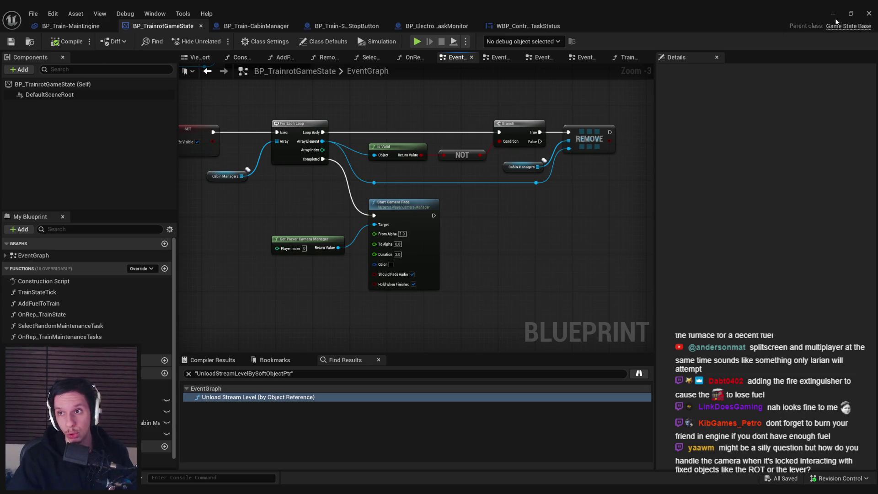
# Step: In the running game, operate the wall panel and lock onto the Train Monitoring screen
pyautogui.click(834, 14)
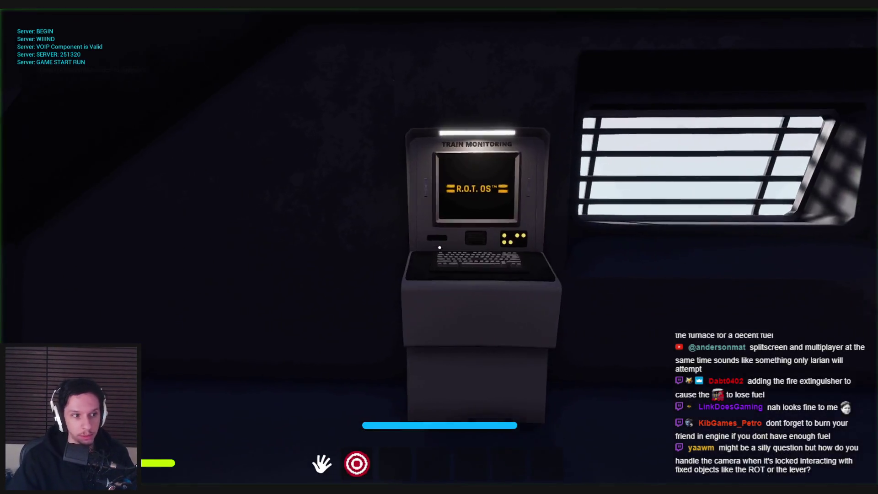
pyautogui.click(436, 96)
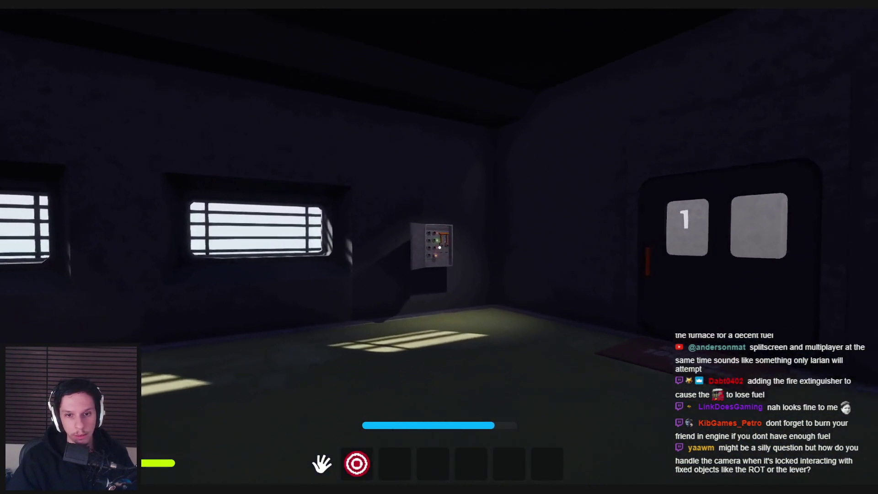
pyautogui.click(440, 247)
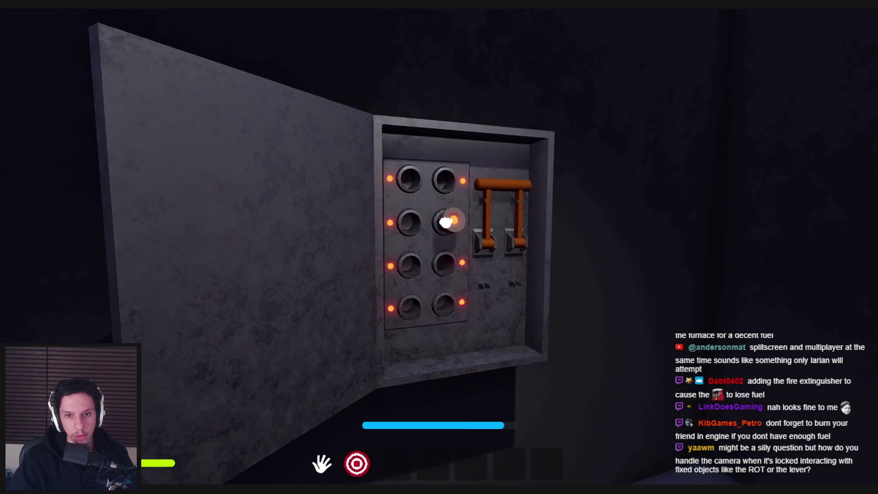
pyautogui.click(446, 223)
pyautogui.moveTo(441, 247); pyautogui.dragTo(451, 304)
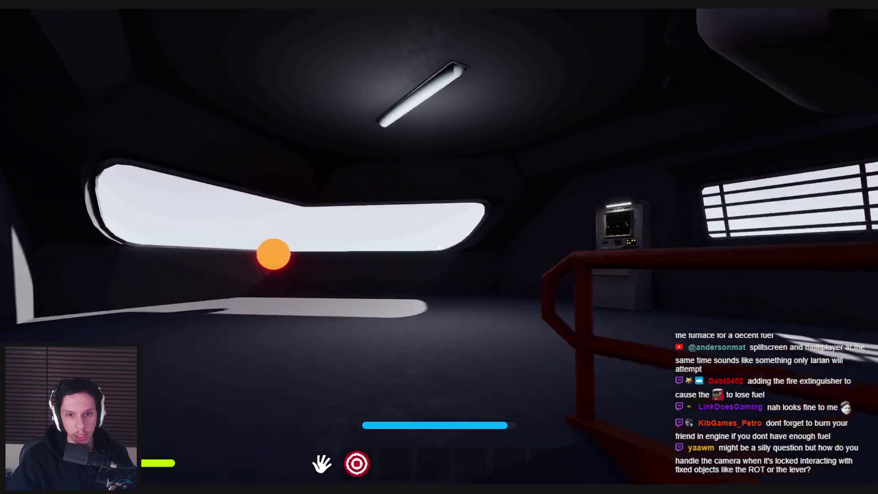
pyautogui.press('w')
pyautogui.click(440, 247)
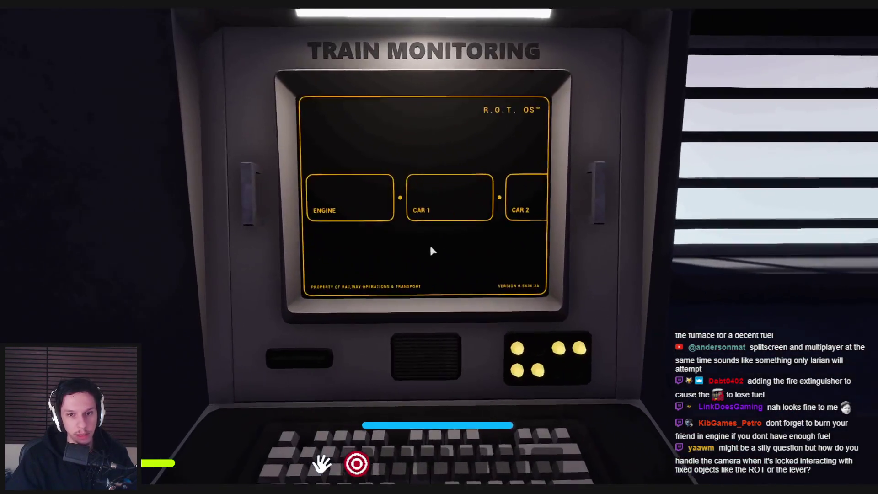
# Step: Scroll the car list back and forth until CAR 8 to CAR 10 show, then release the view
pyautogui.scroll(-2, 460, 262)
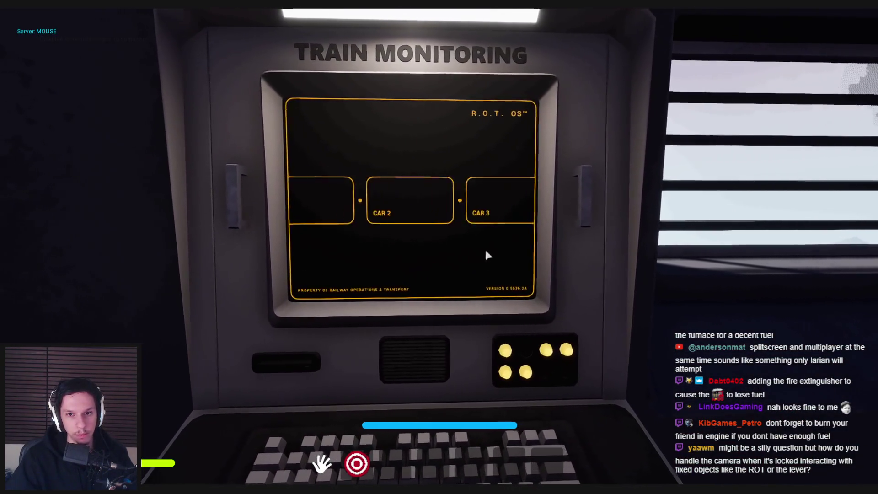
pyautogui.scroll(-3, 502, 224)
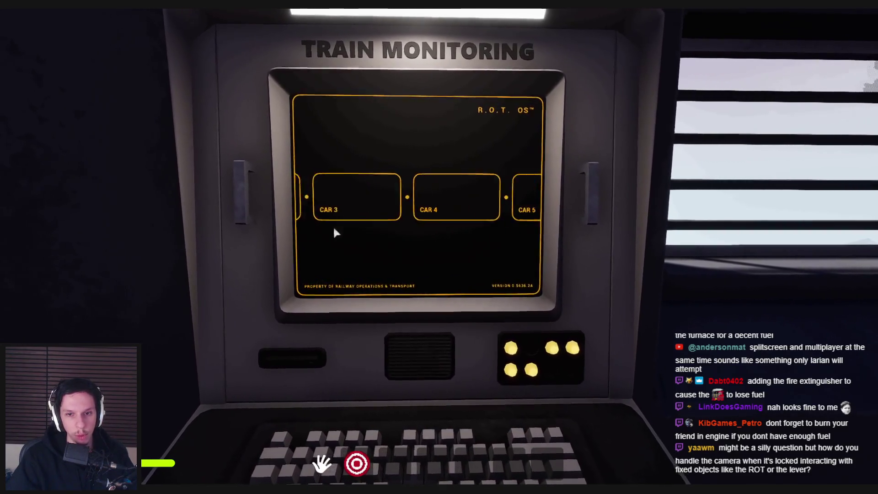
pyautogui.scroll(-2, 287, 258)
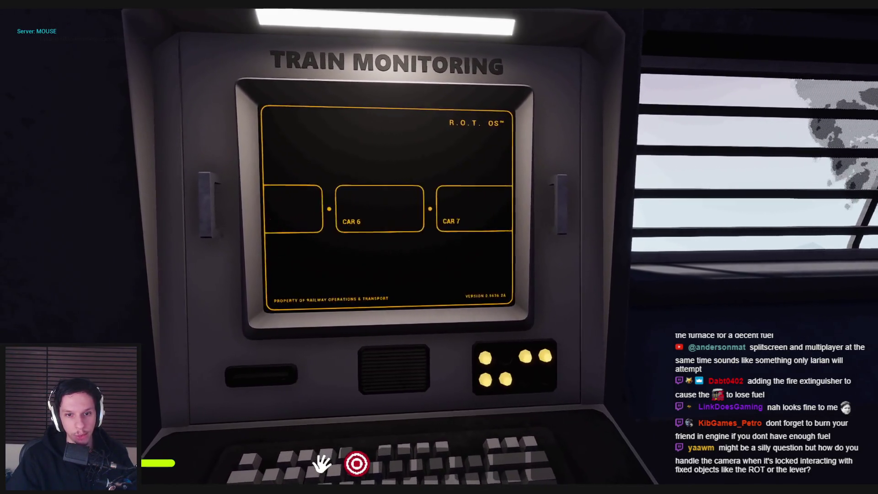
pyautogui.scroll(-3, 389, 203)
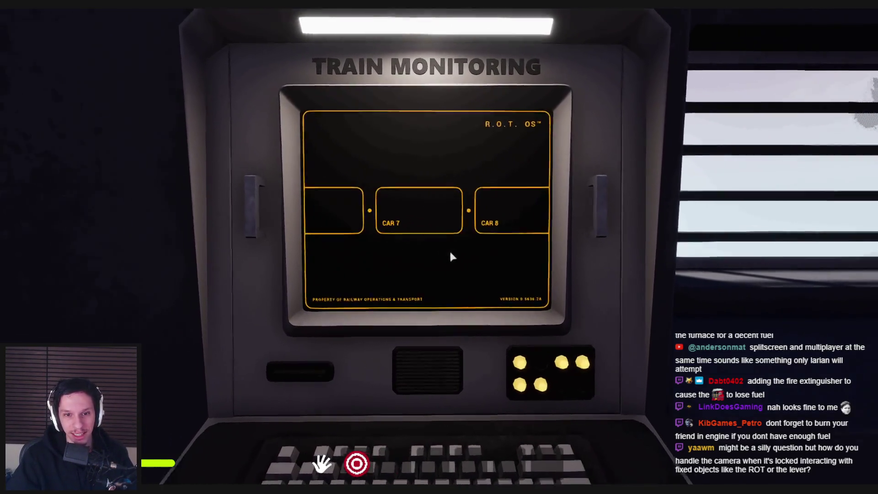
pyautogui.scroll(1, 438, 251)
pyautogui.scroll(5, 393, 247)
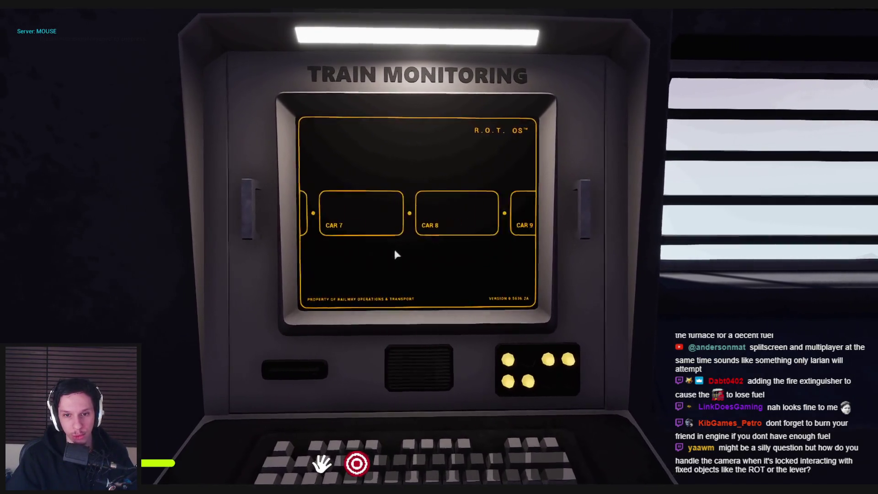
pyautogui.scroll(3, 398, 215)
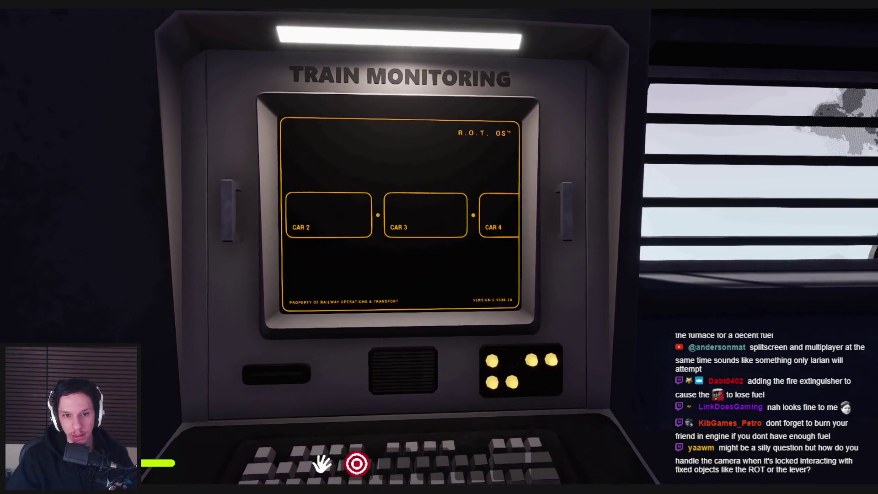
pyautogui.scroll(-2, 398, 215)
pyautogui.scroll(-4, 398, 215)
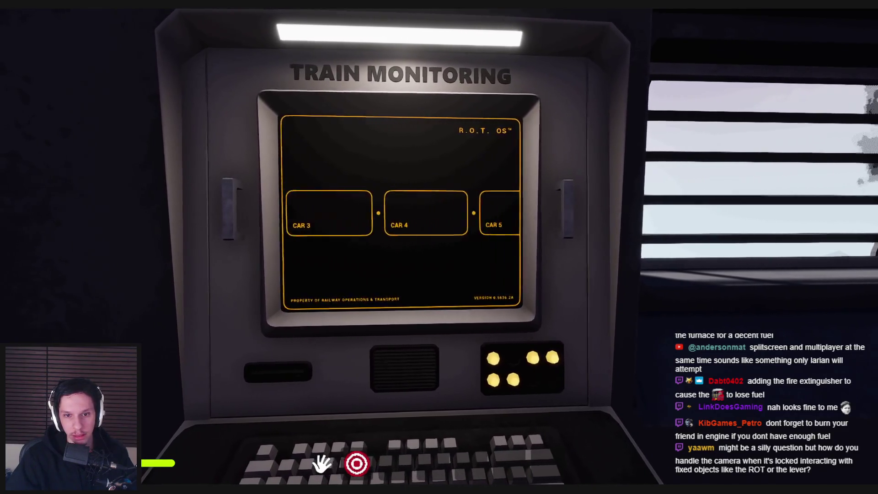
pyautogui.scroll(-2, 378, 283)
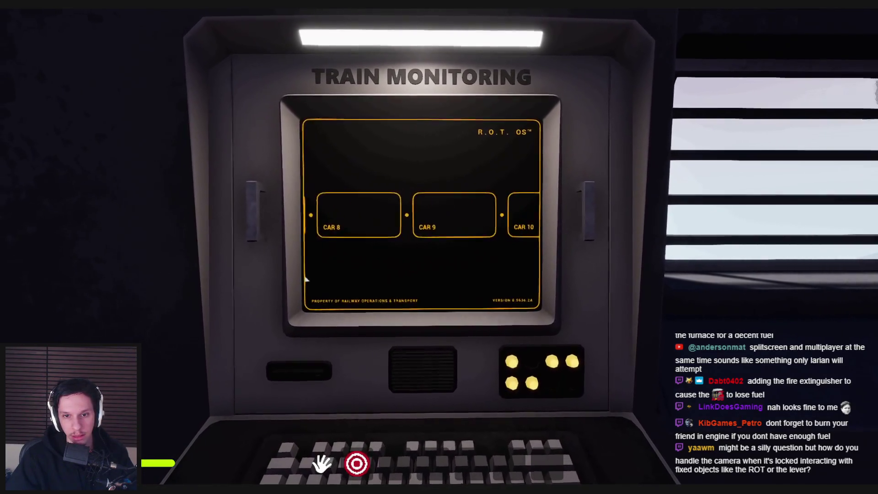
pyautogui.press('F11')
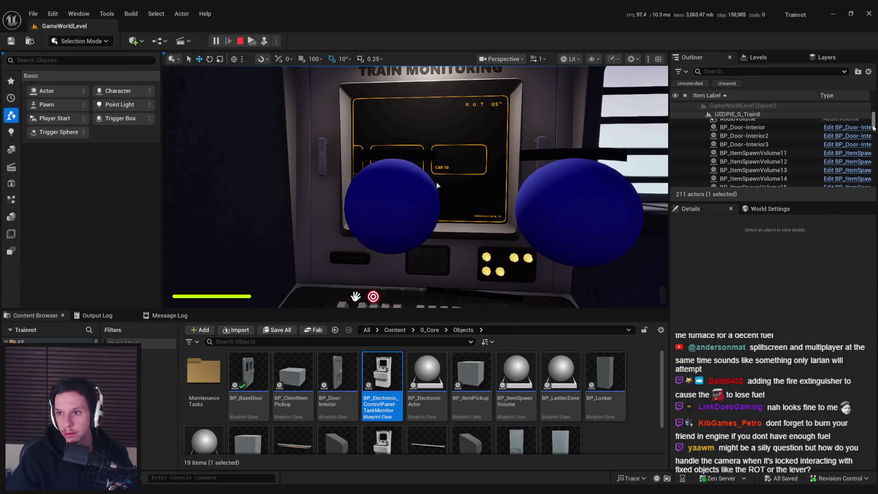
# Step: Stop the Play-In-Editor session and return to the BP_TrainrotGameState event graph
pyautogui.moveTo(875, 143); pyautogui.dragTo(875, 155)
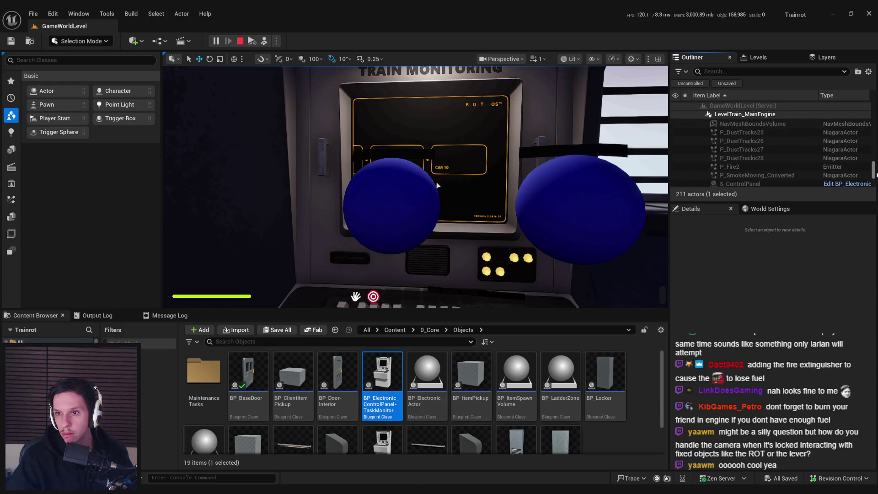
pyautogui.moveTo(877, 171); pyautogui.dragTo(877, 115)
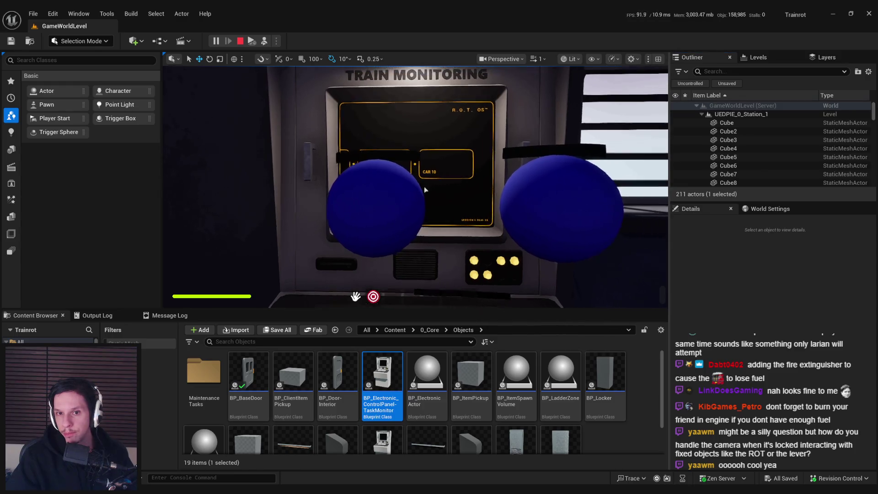
pyautogui.press('Escape')
pyautogui.click(313, 453)
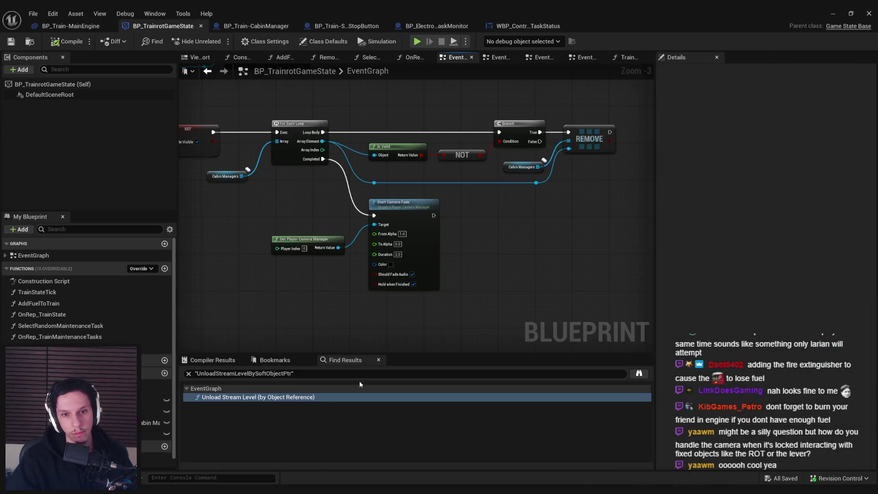
# Step: Cut the lower Delay and Call Game State Initialized nodes and remove Sequence's unused Then 2 pin
pyautogui.scroll(-3, 343, 229)
pyautogui.scroll(2, 342, 208)
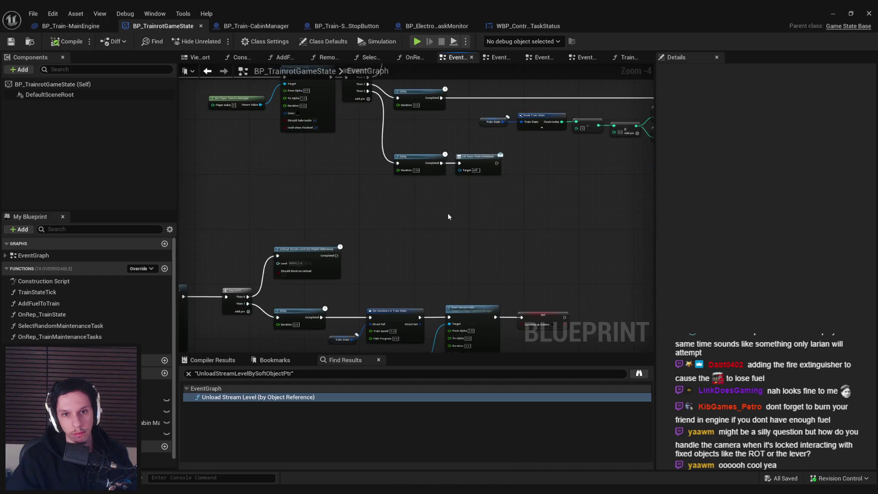
pyautogui.press('Delete')
pyautogui.rightClick(290, 147)
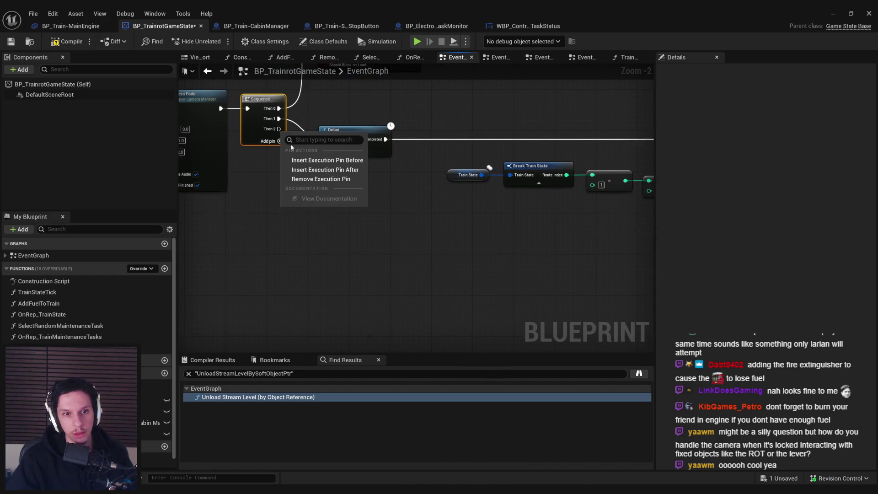
pyautogui.click(315, 182)
# Step: Paste Delay and Call Game State Initialized after Start Camera Fade
pyautogui.scroll(-2, 315, 182)
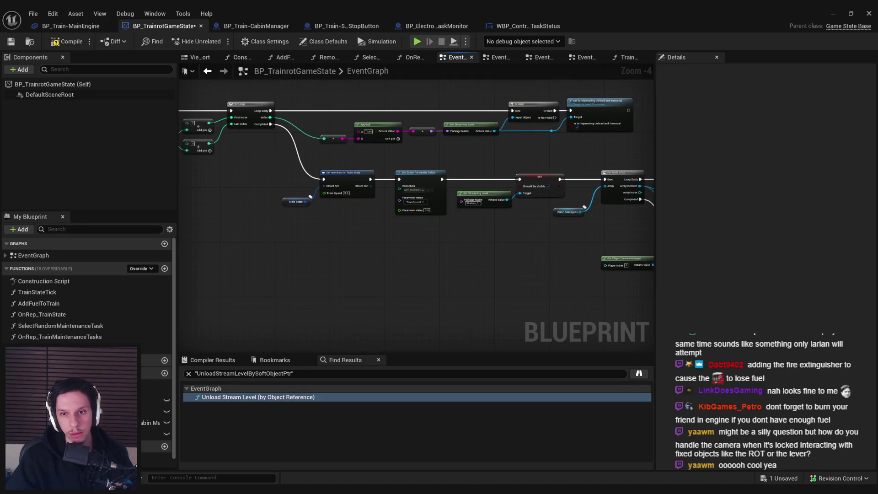
pyautogui.scroll(2, 470, 240)
pyautogui.hotkey('ctrl', 'v')
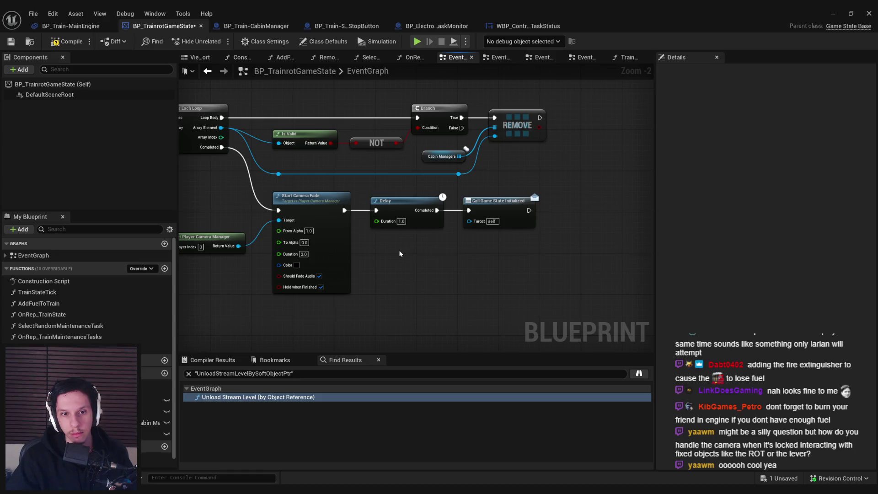
pyautogui.scroll(-2, 480, 230)
pyautogui.moveTo(450, 223)
pyautogui.mouseDown()
pyautogui.moveTo(618, 233)
pyautogui.moveTo(703, 228)
pyautogui.mouseUp()
pyautogui.moveTo(503, 202); pyautogui.dragTo(377, 201)
pyautogui.scroll(2, 518, 235)
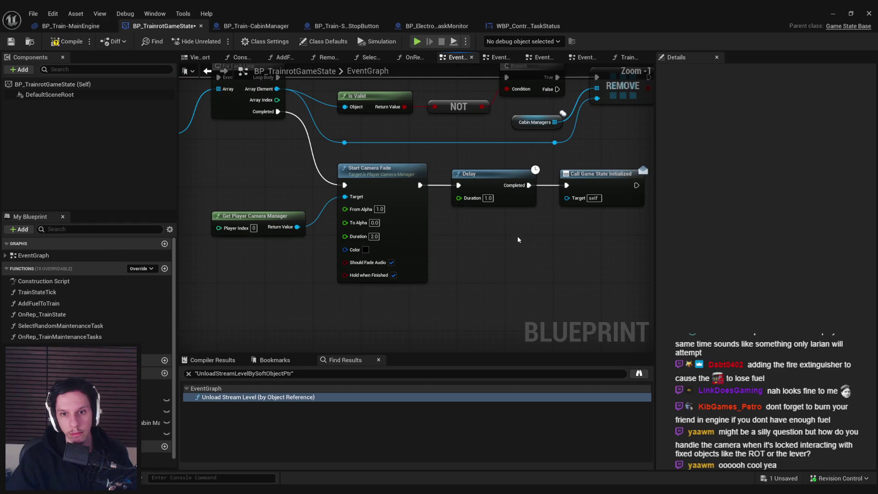
pyautogui.scroll(-1, 517, 237)
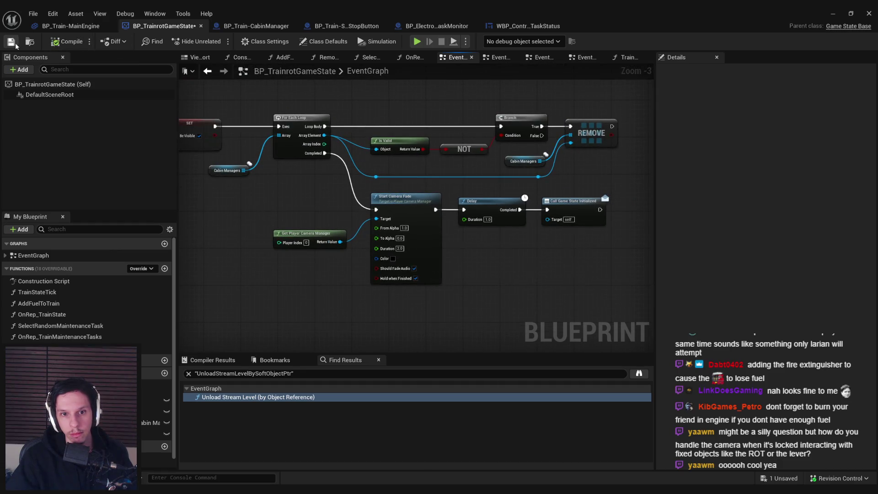
pyautogui.moveTo(261, 204); pyautogui.dragTo(341, 207)
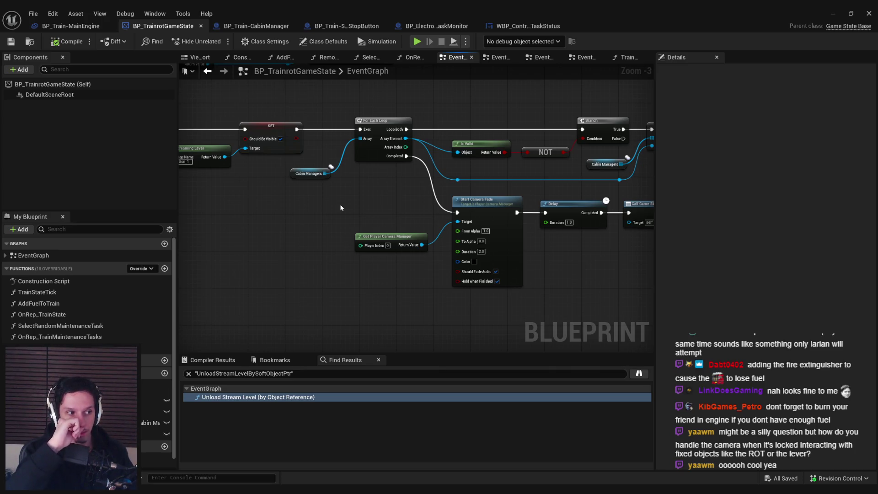
# Step: Add a breakpoint on the REMOVE node and start Play In Editor with Alt+P
pyautogui.moveTo(542, 240); pyautogui.dragTo(441, 234)
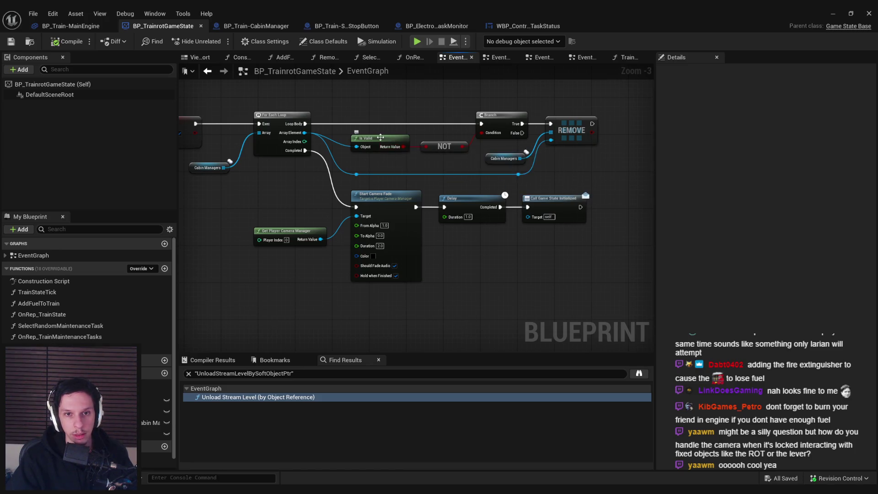
pyautogui.moveTo(379, 138); pyautogui.dragTo(547, 162)
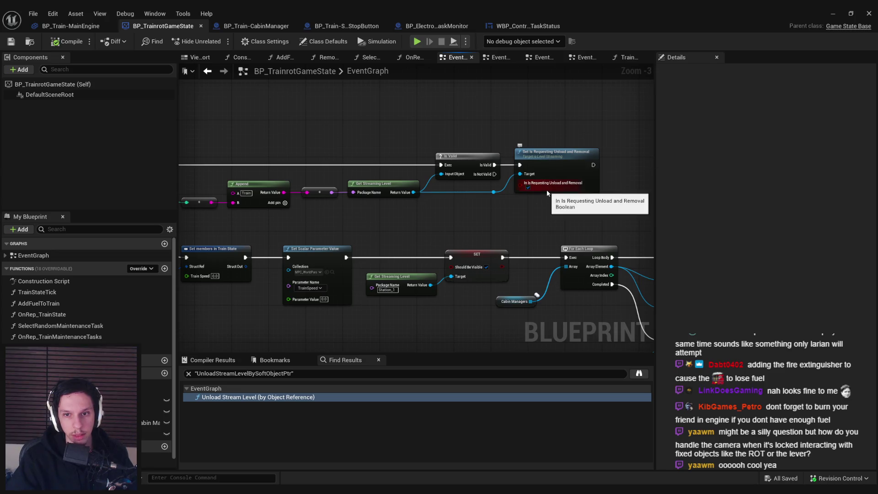
pyautogui.moveTo(541, 236); pyautogui.dragTo(388, 230)
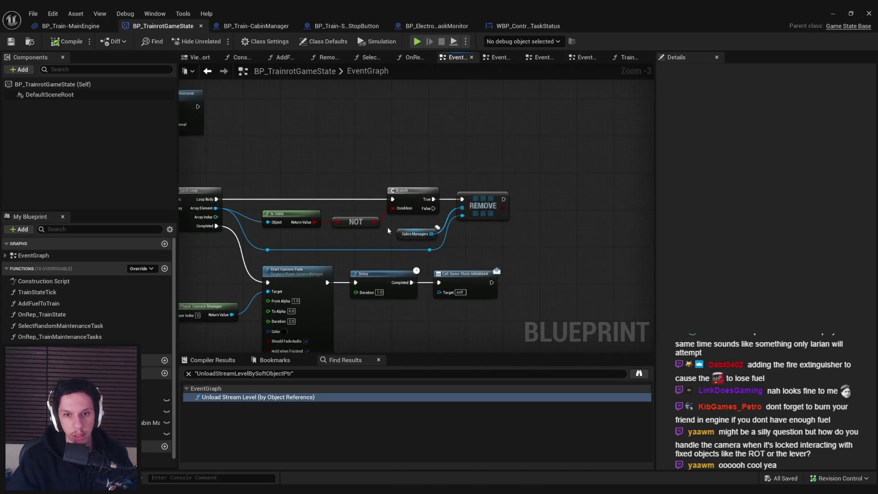
pyautogui.moveTo(293, 216); pyautogui.dragTo(455, 204)
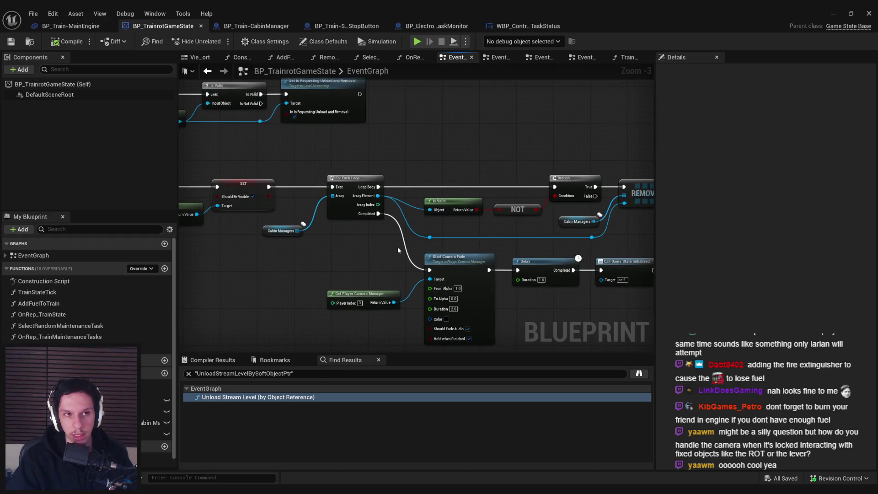
pyautogui.moveTo(570, 151); pyautogui.dragTo(427, 144)
pyautogui.rightClick(499, 182)
pyautogui.click(537, 348)
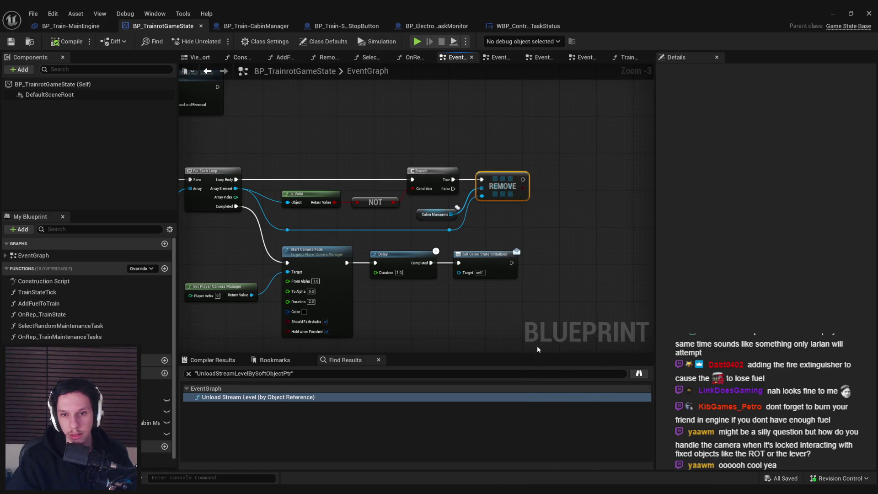
pyautogui.hotkey('alt', 'p')
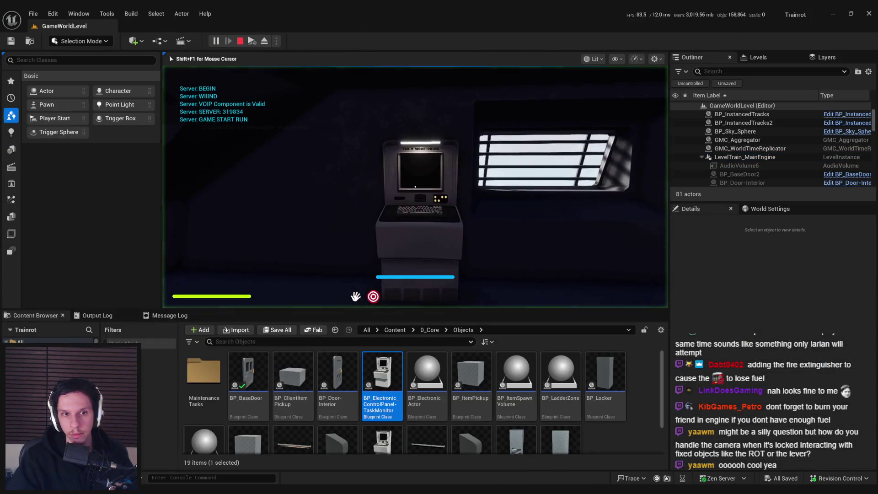
# Step: Rerun slomo 1 in the console, then interact with the terminal to reach the REMOVE breakpoint
pyautogui.press('`')
pyautogui.press('Up')
pyautogui.press('Up')
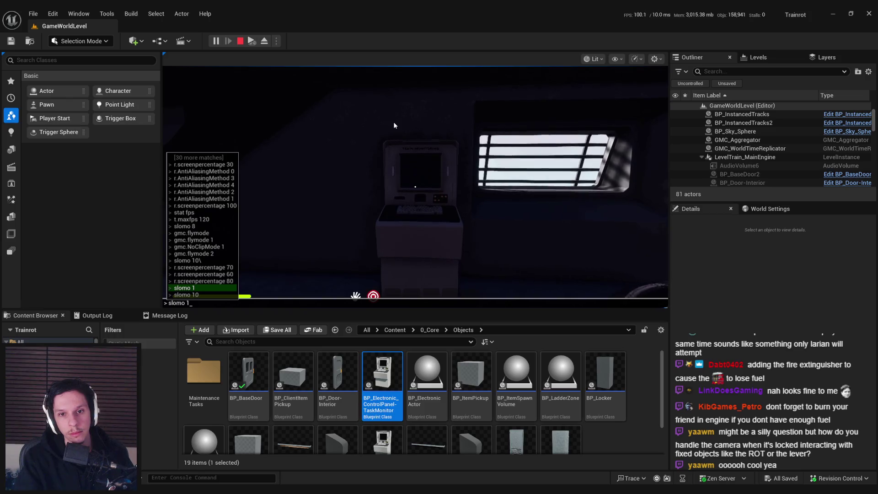
pyautogui.press('Return')
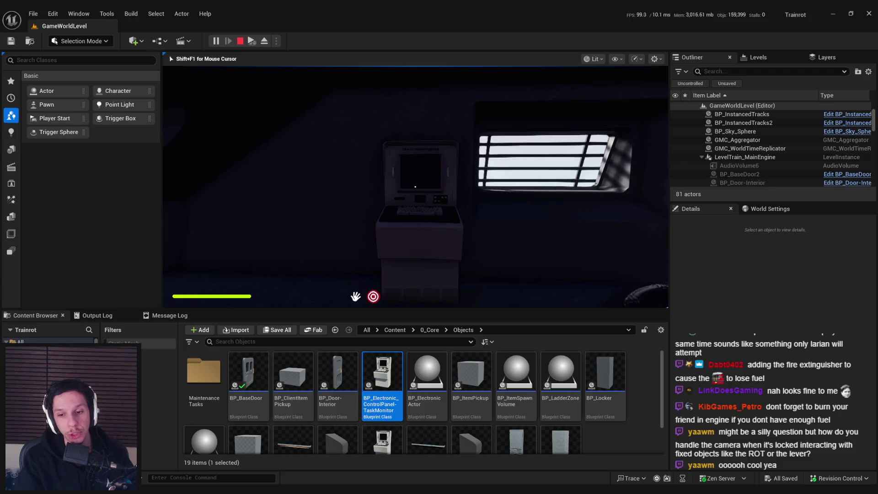
pyautogui.press('e')
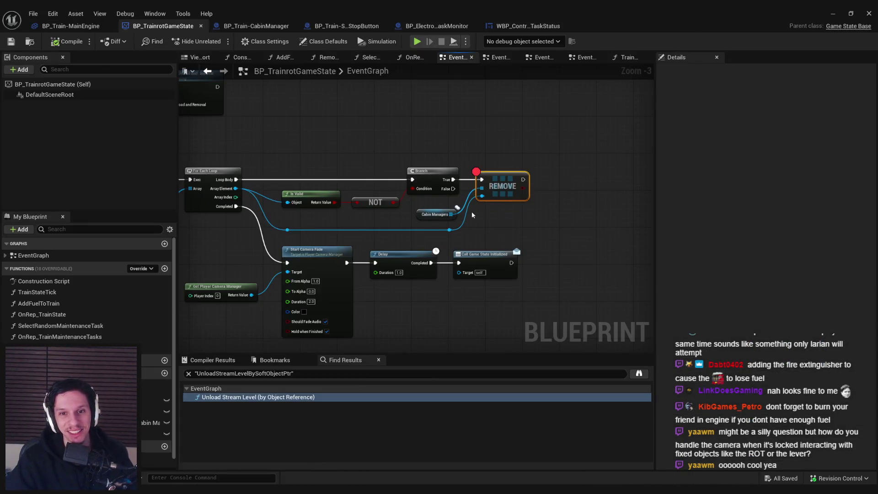
pyautogui.scroll(2, 367, 221)
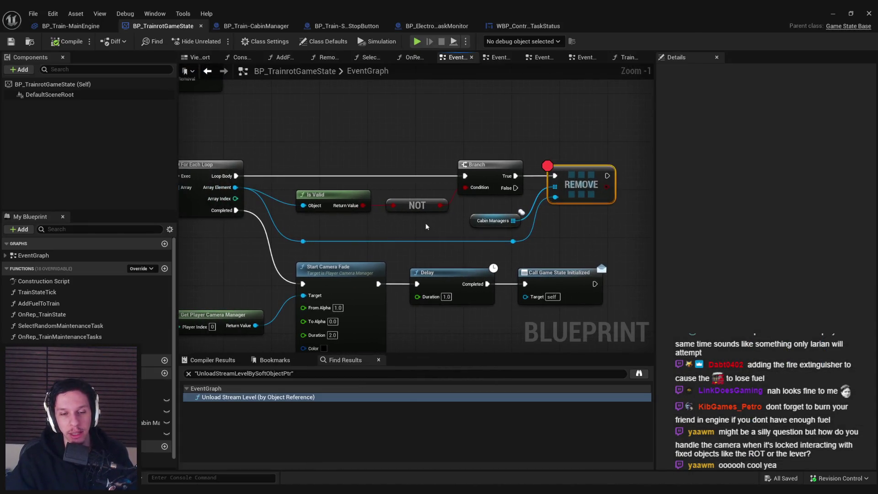
# Step: Tidy the For Each Loop node group and Cabin Managers getter, then save the game state Blueprint
pyautogui.moveTo(426, 224)
pyautogui.mouseDown()
pyautogui.moveTo(452, 220)
pyautogui.moveTo(237, 233)
pyautogui.mouseUp()
pyautogui.scroll(-2, 238, 233)
pyautogui.moveTo(246, 162)
pyautogui.mouseDown()
pyautogui.moveTo(300, 194)
pyautogui.moveTo(547, 267)
pyautogui.moveTo(652, 337)
pyautogui.mouseUp()
pyautogui.moveTo(334, 199); pyautogui.dragTo(373, 196)
pyautogui.moveTo(297, 223); pyautogui.dragTo(302, 204)
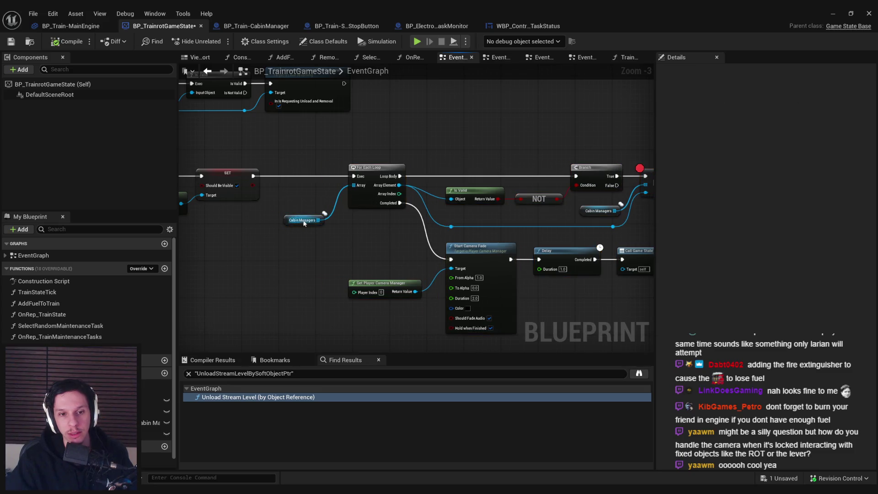
pyautogui.click(303, 226)
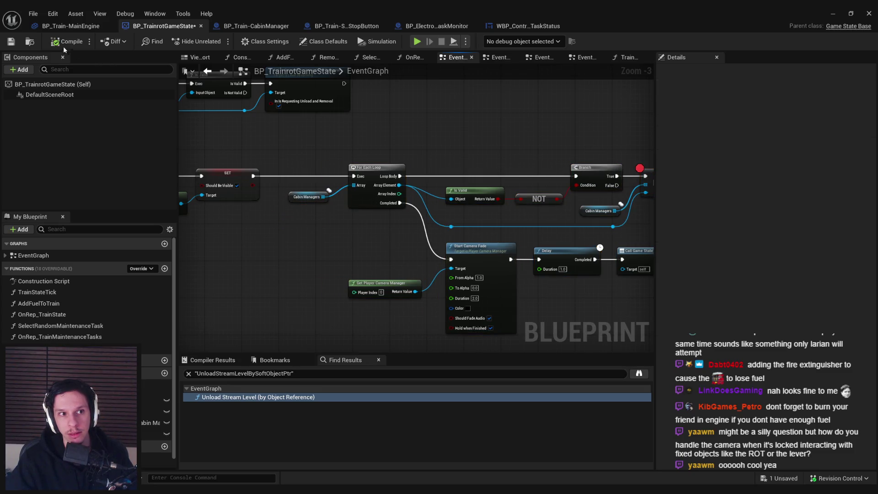
pyautogui.click(11, 43)
# Step: Wire the SET node's execution output into Start Camera Fade
pyautogui.scroll(-1, 295, 242)
pyautogui.moveTo(295, 243)
pyautogui.mouseDown()
pyautogui.moveTo(477, 266)
pyautogui.moveTo(369, 251)
pyautogui.mouseUp()
pyautogui.scroll(1, 369, 251)
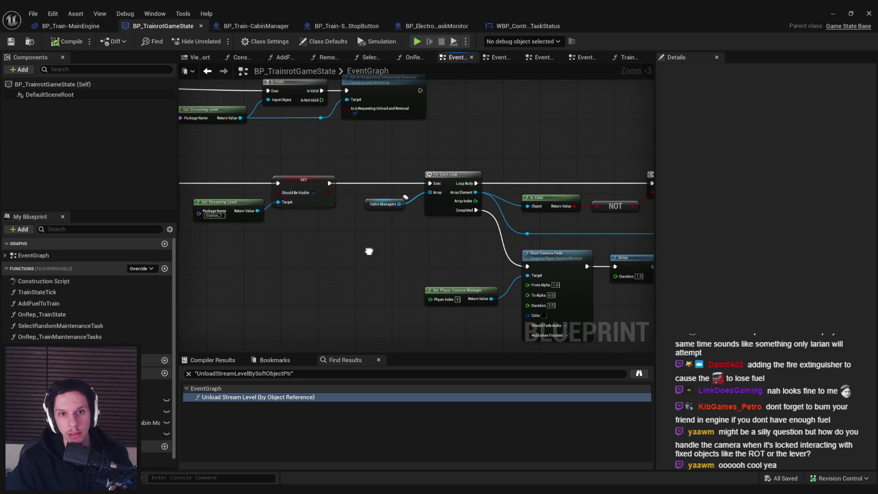
pyautogui.moveTo(369, 251); pyautogui.dragTo(255, 245)
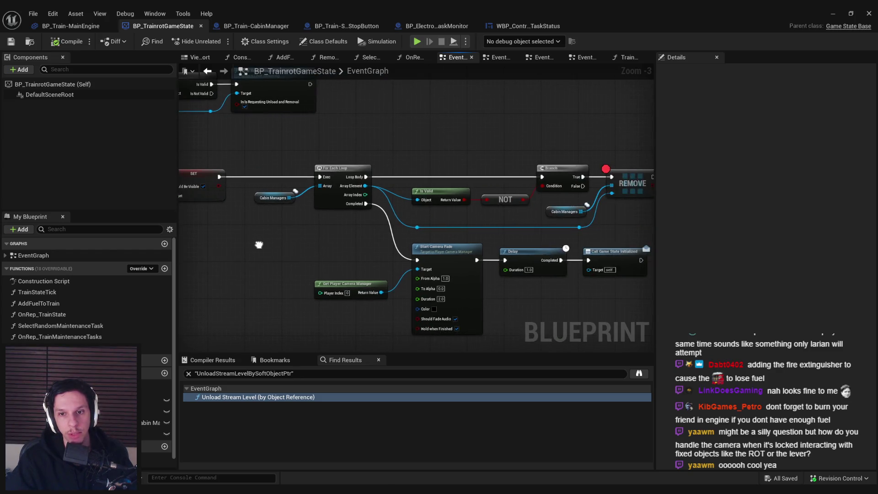
pyautogui.scroll(-1, 255, 245)
pyautogui.scroll(2, 368, 250)
pyautogui.moveTo(386, 262)
pyautogui.mouseDown()
pyautogui.moveTo(353, 255)
pyautogui.moveTo(264, 200)
pyautogui.mouseUp()
pyautogui.moveTo(270, 171); pyautogui.dragTo(270, 170)
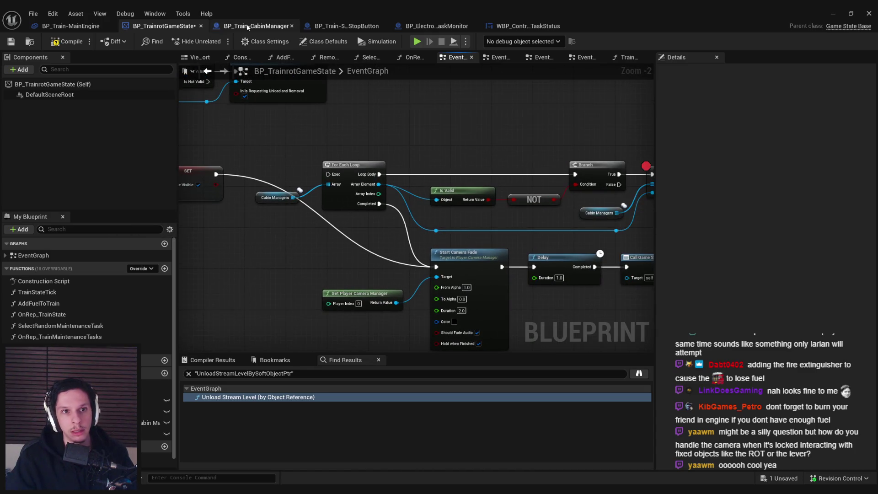
pyautogui.click(247, 26)
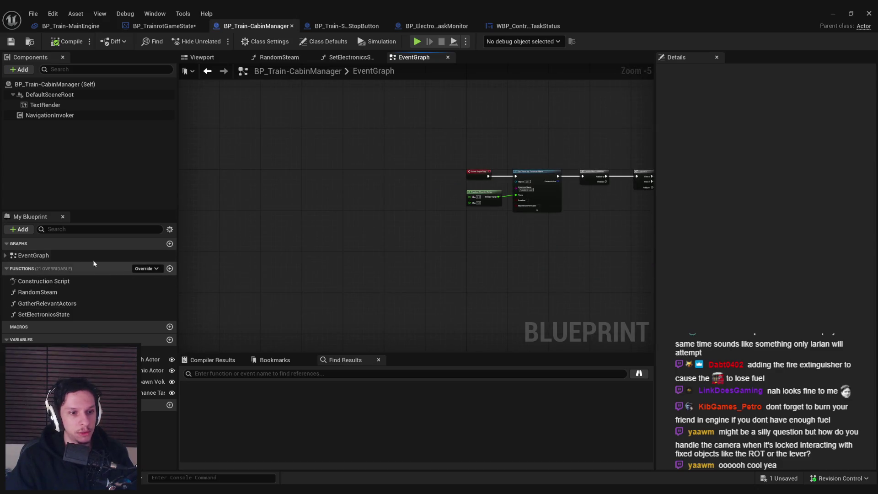
# Step: Add an Event End Play override and link it to a new Print String node
pyautogui.click(146, 268)
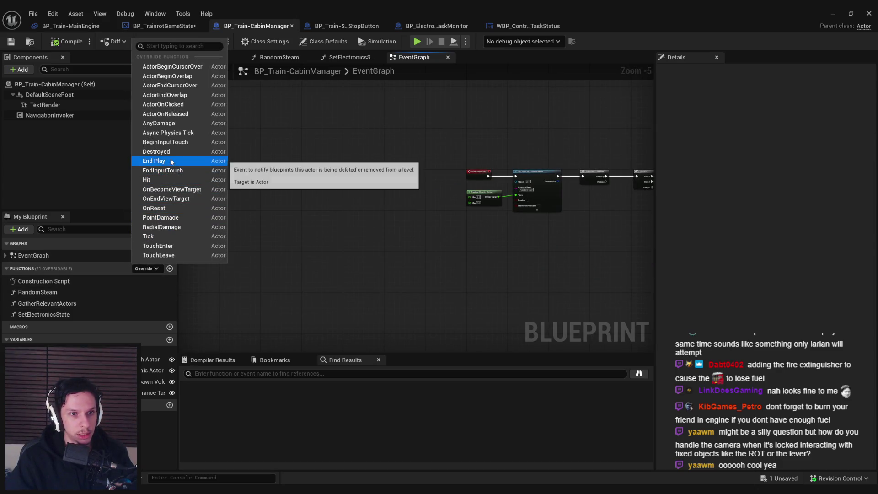
pyautogui.click(167, 162)
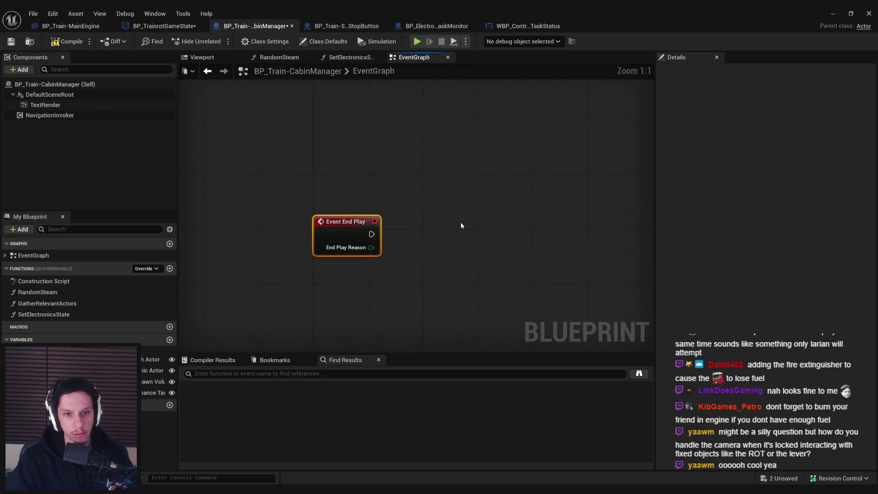
pyautogui.rightClick(461, 225)
pyautogui.write('print')
pyautogui.press('Return')
pyautogui.moveTo(465, 230); pyautogui.dragTo(378, 238)
pyautogui.moveTo(496, 231)
pyautogui.mouseDown()
pyautogui.moveTo(607, 224)
pyautogui.moveTo(442, 265)
pyautogui.mouseUp()
# Step: Feed Print String an Append of 'CABIN MANAGER ENDPLAY:' and the End Play Reason converted to text
pyautogui.write('append')
pyautogui.press('Return')
pyautogui.click(461, 283)
pyautogui.write('CABIN MANAGER:')
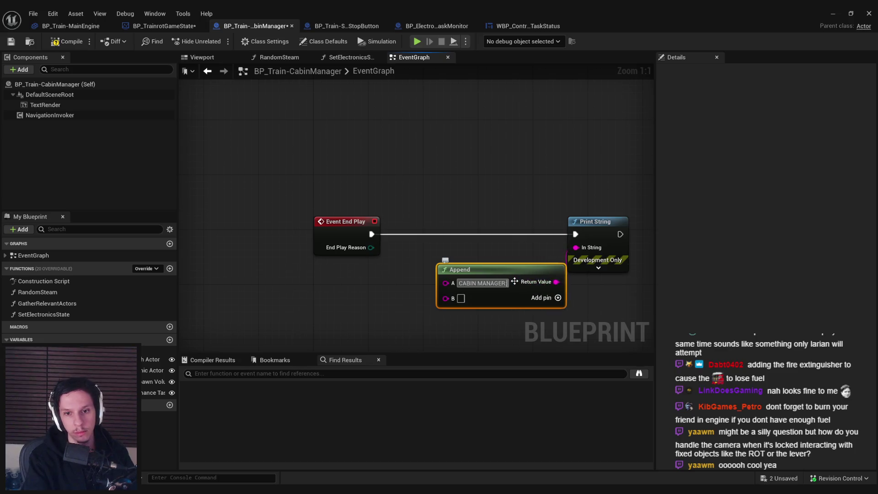
pyautogui.write(' ENDPLAY')
pyautogui.moveTo(446, 304); pyautogui.dragTo(370, 248)
pyautogui.moveTo(338, 220); pyautogui.dragTo(278, 283)
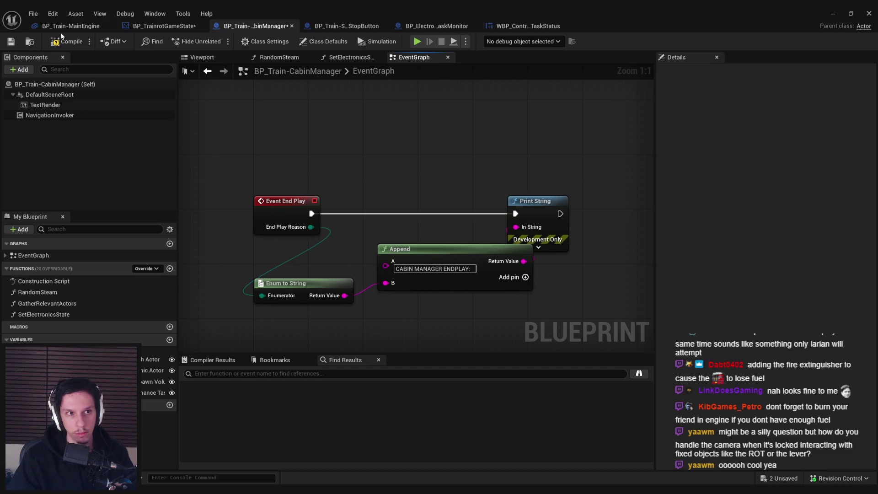
pyautogui.click(833, 13)
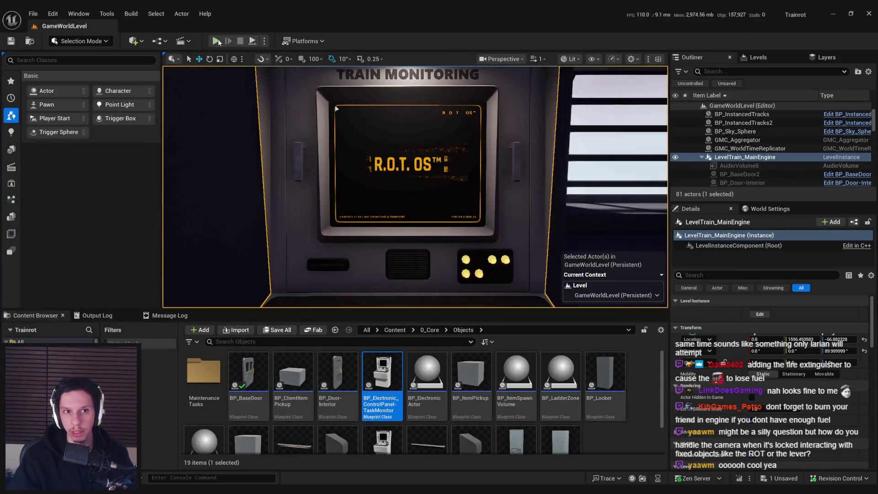
# Step: Play-test at slomo 1 and watch three 'CABIN MANAGER ENDPLAY: Removed from World' messages print
pyautogui.click(216, 41)
pyautogui.press('`')
pyautogui.press('Up')
pyautogui.press('Up')
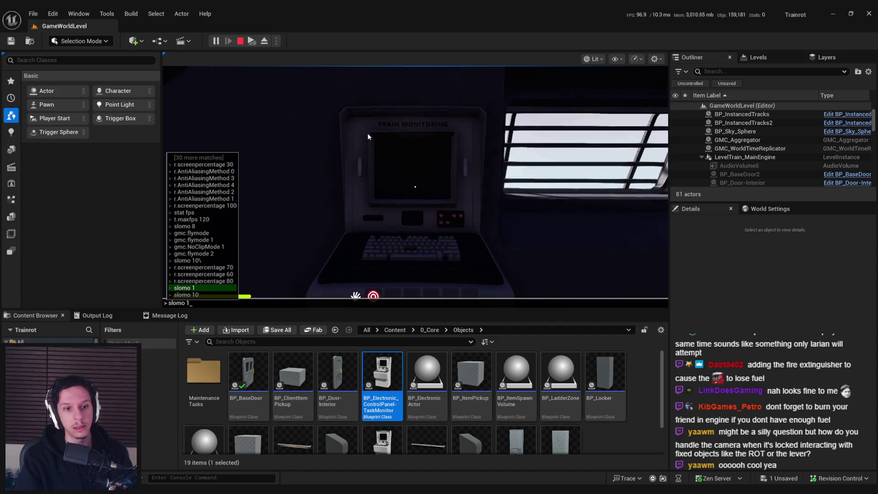
pyautogui.press('Return')
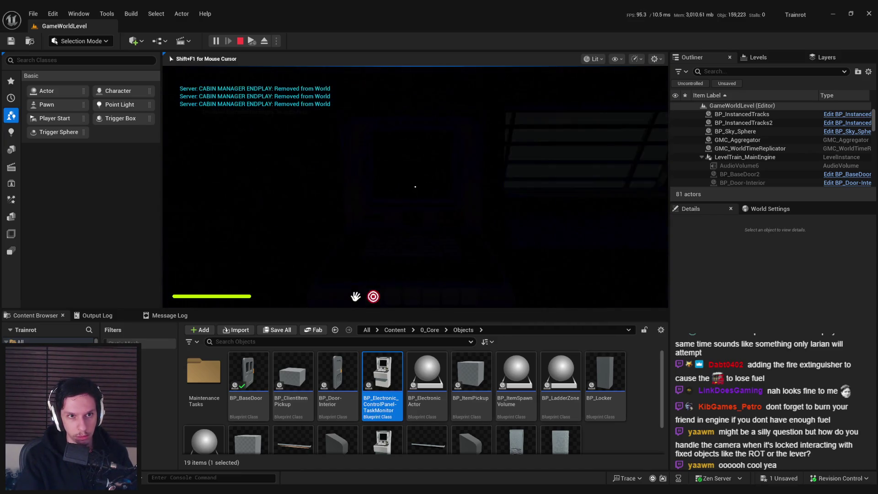
pyautogui.press('Escape')
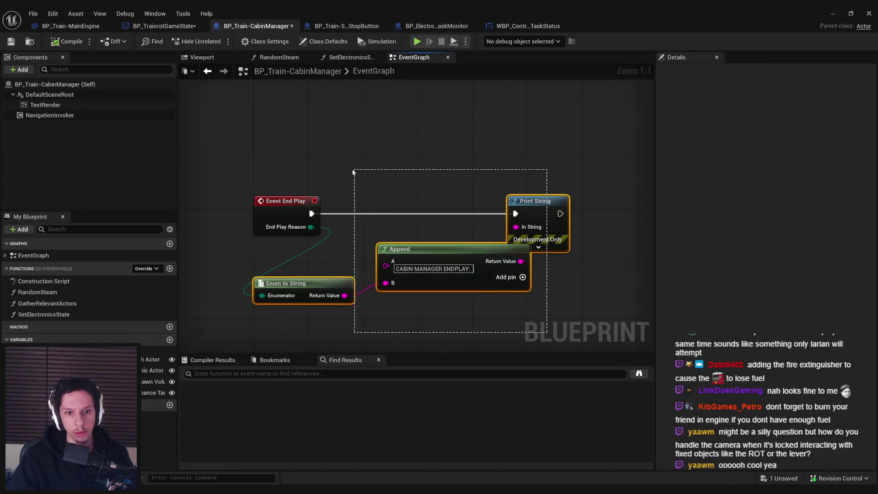
# Step: Delete the Print String, Append and Enum to String debug nodes from End Play
pyautogui.moveTo(353, 172); pyautogui.dragTo(353, 172)
pyautogui.scroll(-1, 320, 196)
pyautogui.press('Delete')
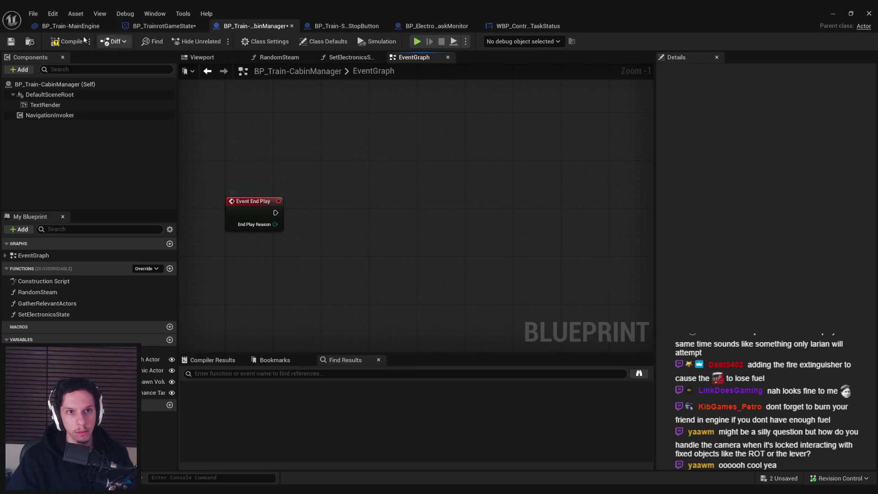
pyautogui.click(324, 42)
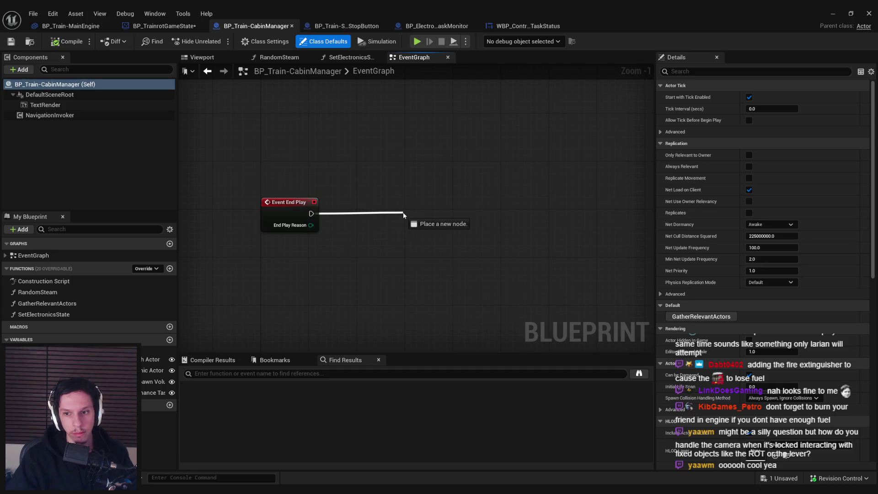
# Step: Paste the Cast, Get Game State and Cabin Managers nodes beside End Play
pyautogui.moveTo(404, 213); pyautogui.dragTo(403, 214)
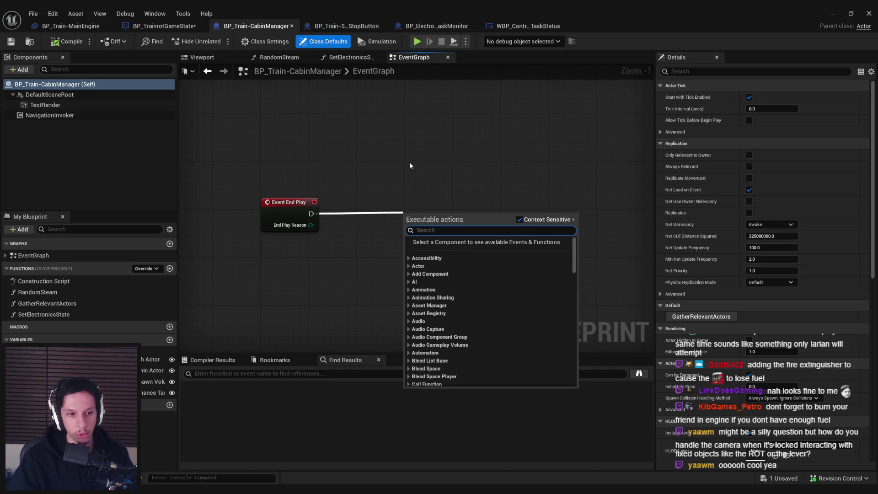
pyautogui.scroll(-2, 264, 263)
pyautogui.scroll(1, 414, 218)
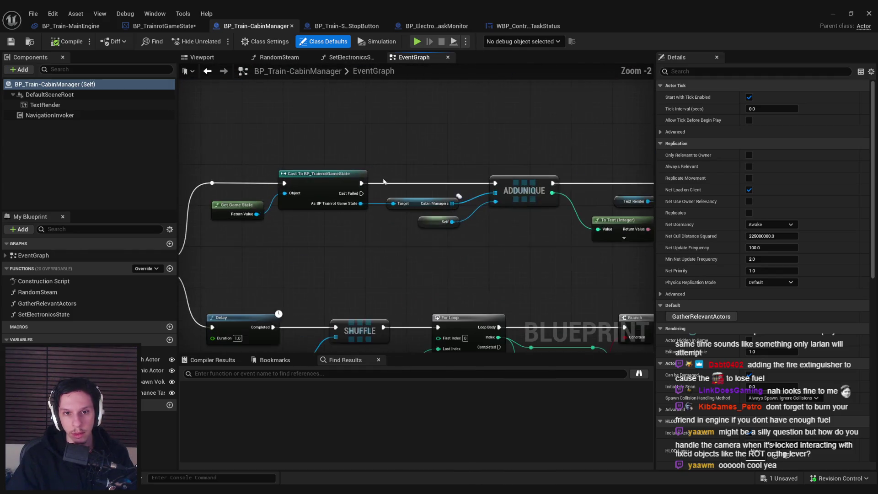
pyautogui.moveTo(366, 242); pyautogui.dragTo(366, 242)
pyautogui.moveTo(341, 242); pyautogui.dragTo(254, 156)
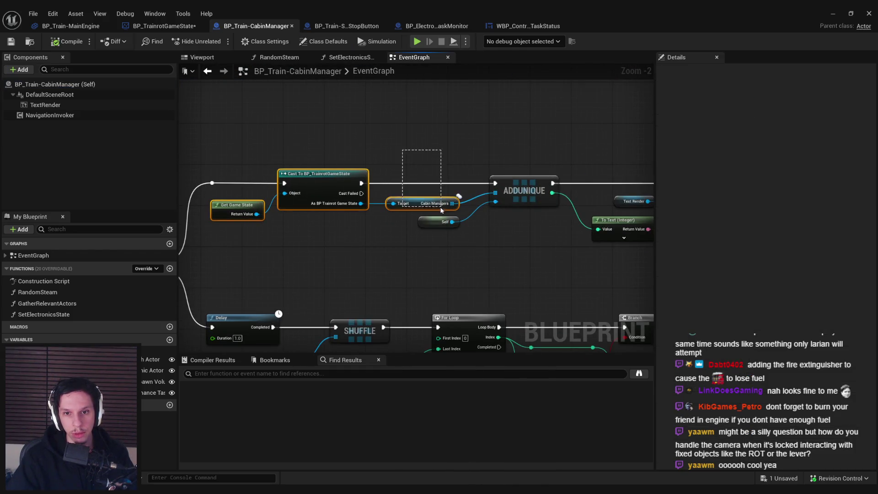
pyautogui.moveTo(441, 210); pyautogui.dragTo(442, 210)
pyautogui.scroll(-2, 355, 198)
pyautogui.hotkey('ctrl', 'v')
pyautogui.scroll(3, 418, 250)
pyautogui.scroll(-2, 302, 258)
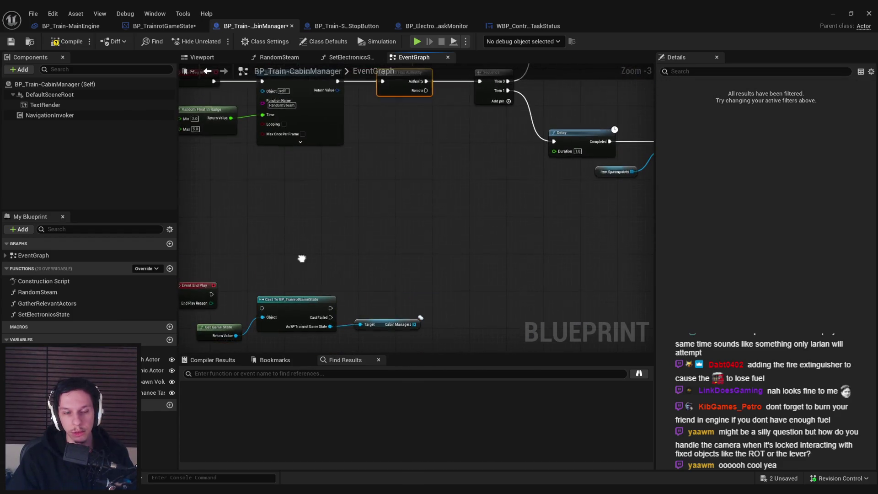
pyautogui.scroll(3, 302, 258)
# Step: Add Switch Has Authority after End Play with its Authority output driving the Cast node
pyautogui.hotkey('ctrl', 'v')
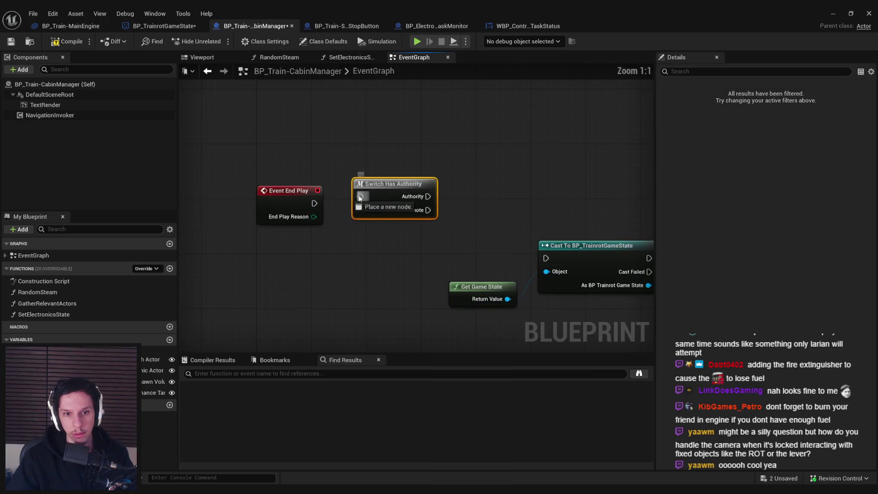
pyautogui.click(329, 236)
pyautogui.scroll(-1, 329, 236)
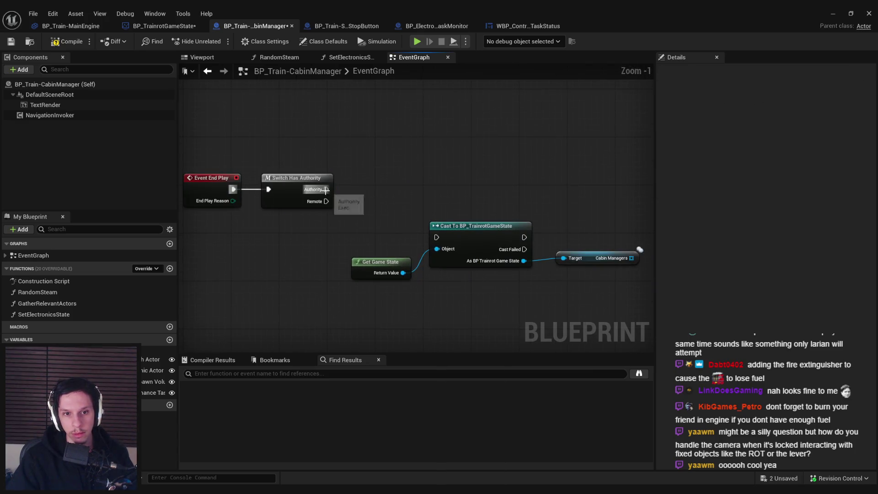
pyautogui.moveTo(436, 238); pyautogui.dragTo(436, 238)
pyautogui.moveTo(645, 286); pyautogui.dragTo(347, 219)
pyautogui.moveTo(469, 237)
pyautogui.mouseDown()
pyautogui.moveTo(426, 185)
pyautogui.moveTo(443, 179)
pyautogui.moveTo(446, 187)
pyautogui.mouseUp()
pyautogui.click(410, 258)
pyautogui.moveTo(436, 217)
pyautogui.mouseDown()
pyautogui.moveTo(433, 224)
pyautogui.moveTo(505, 204)
pyautogui.mouseUp()
pyautogui.hotkey('ctrl', 'z')
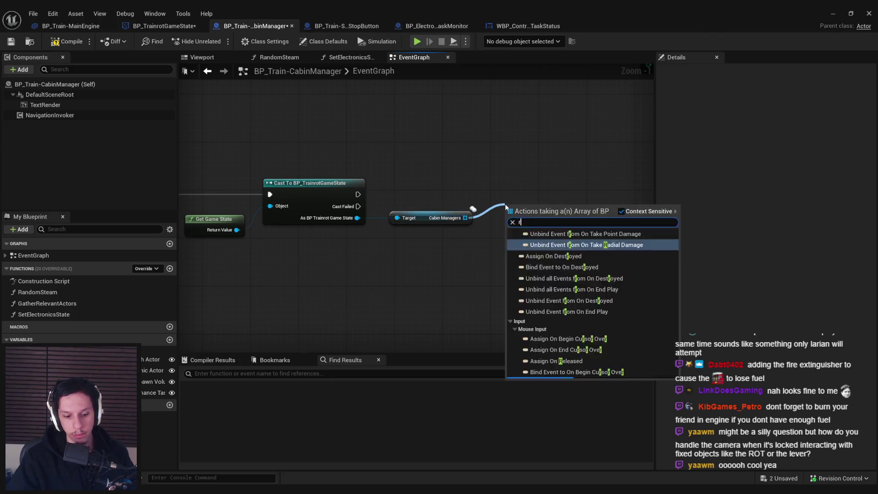
# Step: Add a Remove Item on Cabin Managers with Self as the item, and save the blueprint
pyautogui.write('remove')
pyautogui.click(557, 277)
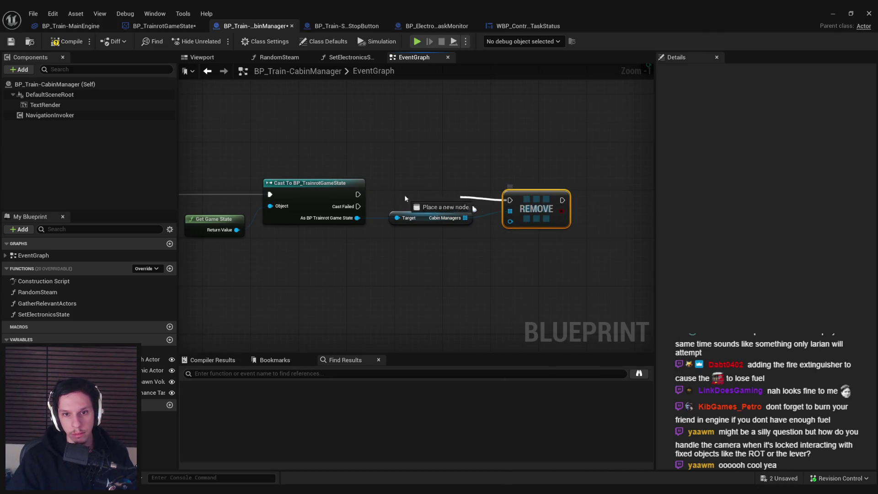
pyautogui.moveTo(506, 216); pyautogui.dragTo(457, 262)
pyautogui.write('self')
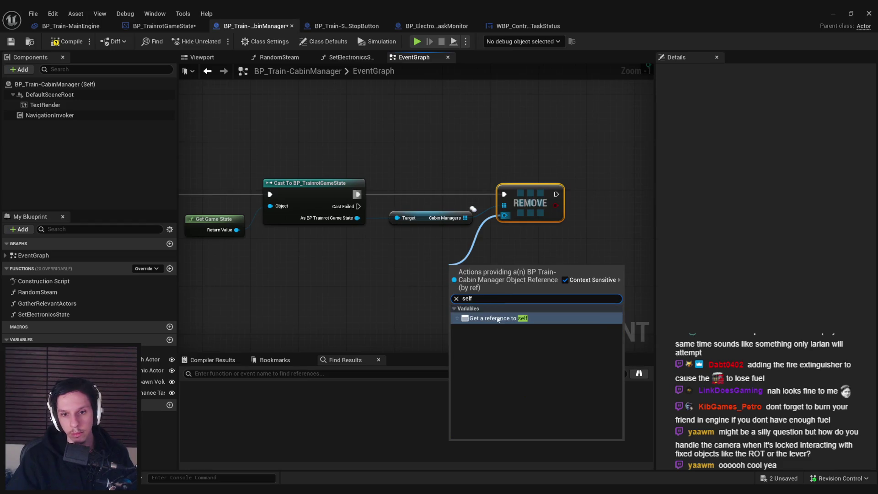
pyautogui.press('Return')
pyautogui.click(11, 43)
pyautogui.moveTo(305, 131); pyautogui.dragTo(434, 142)
pyautogui.click(834, 16)
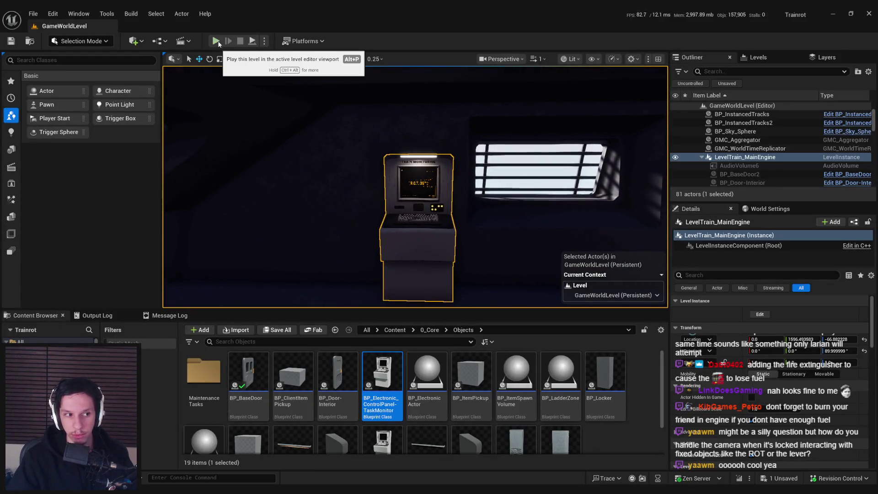
# Step: Play-test the train, stepping away from the terminal to pull the engine lever, then walking back
pyautogui.click(216, 41)
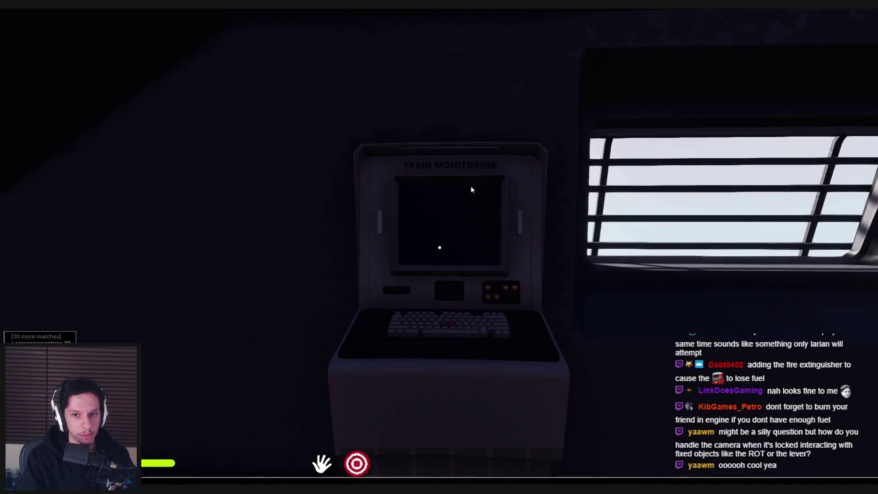
pyautogui.press('Escape')
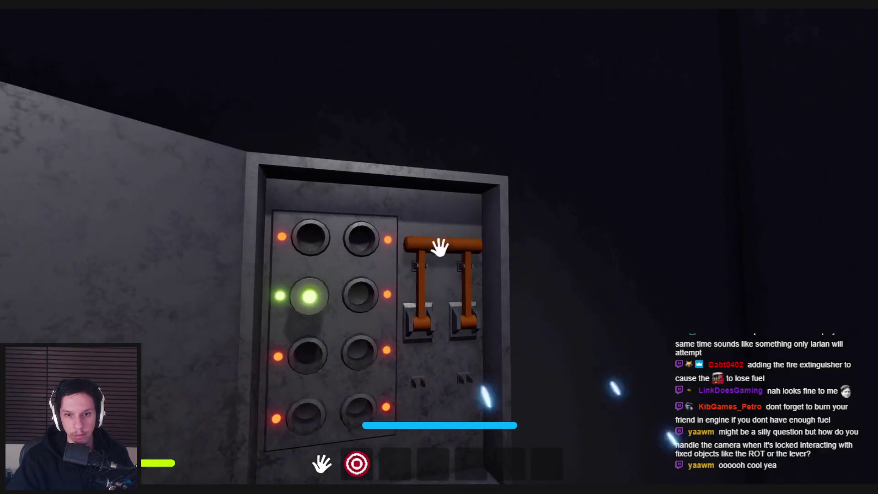
pyautogui.moveTo(439, 248); pyautogui.dragTo(441, 304)
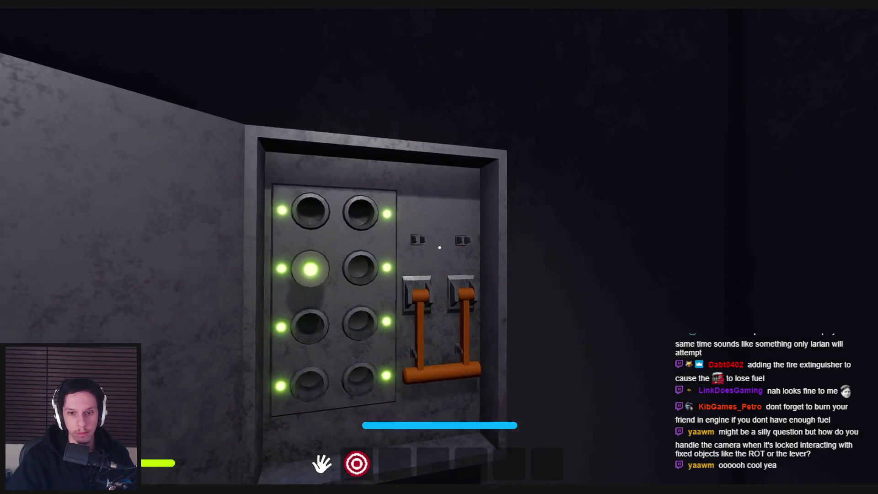
pyautogui.press('w')
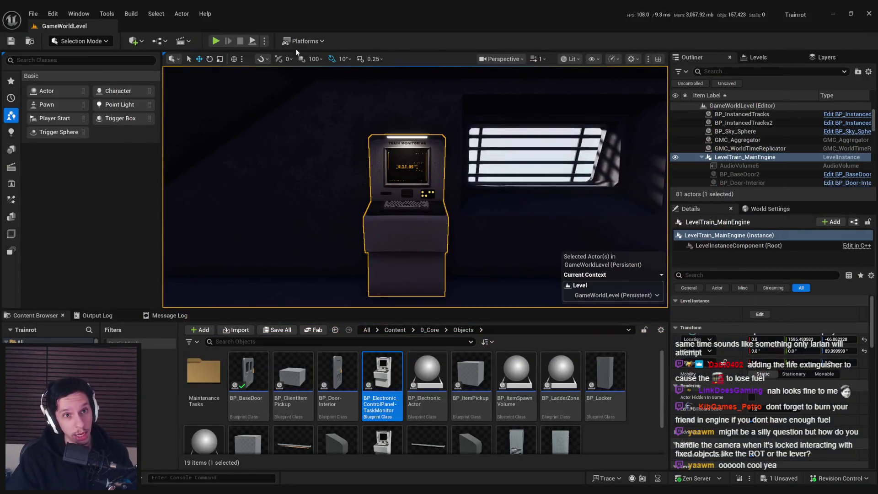
pyautogui.click(264, 41)
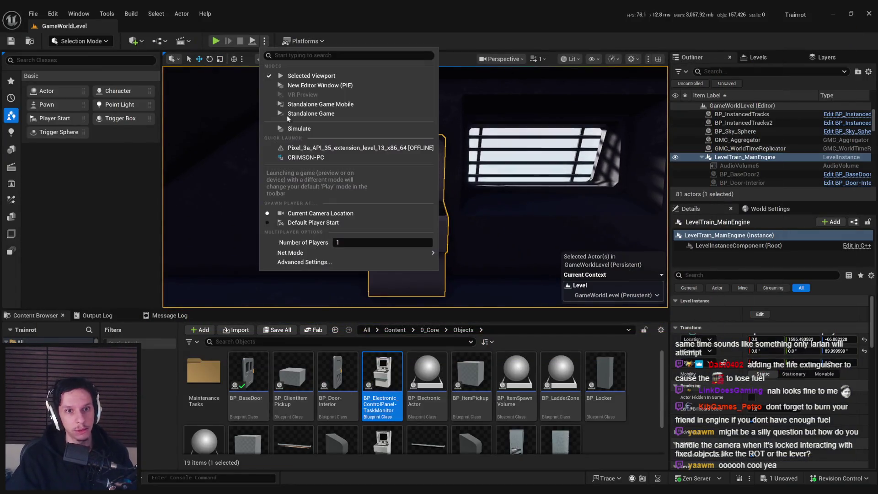
# Step: Start a listen-server play-test with two clients and enlarge the Client 1 and Client 2 windows
pyautogui.click(314, 88)
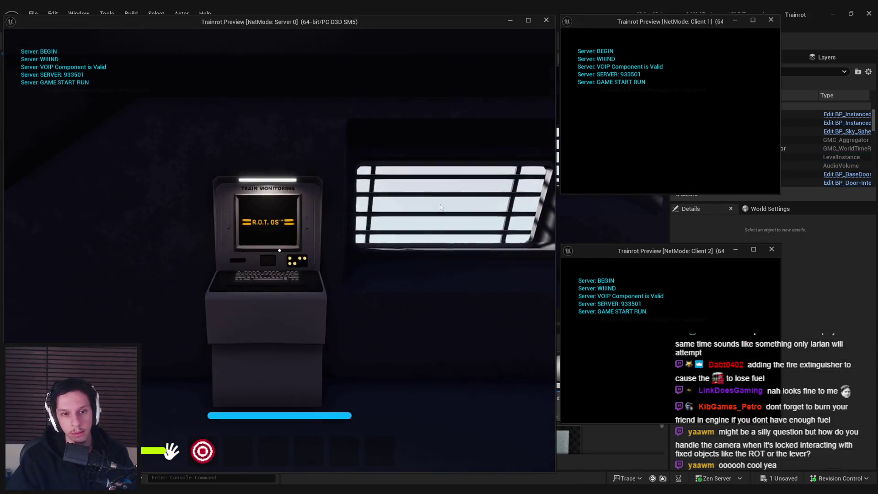
pyautogui.press('super')
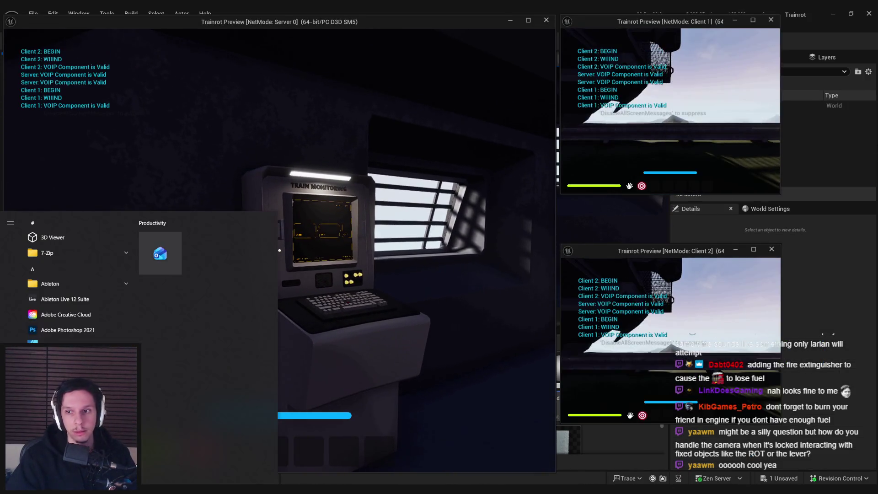
pyautogui.click(782, 199)
pyautogui.moveTo(782, 199); pyautogui.dragTo(853, 240)
pyautogui.moveTo(783, 421); pyautogui.dragTo(854, 472)
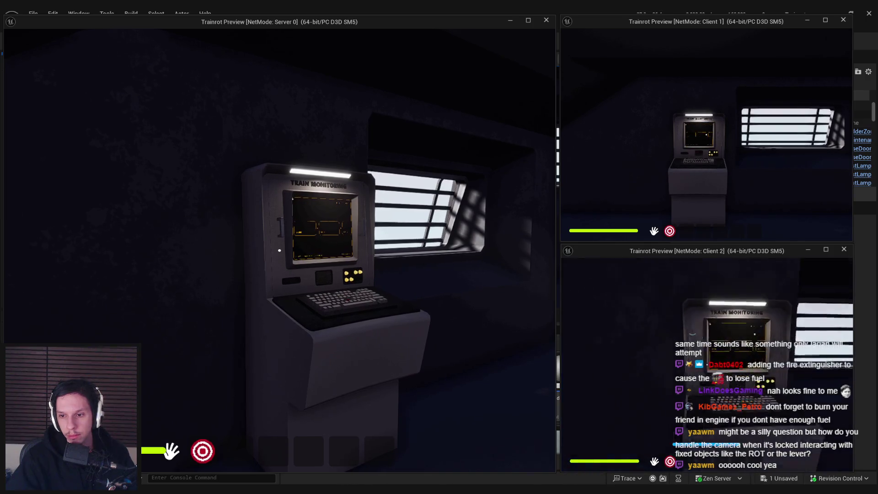
# Step: Have Client 2, the server and Client 1 each use and leave the Train Monitoring terminal
pyautogui.press('w')
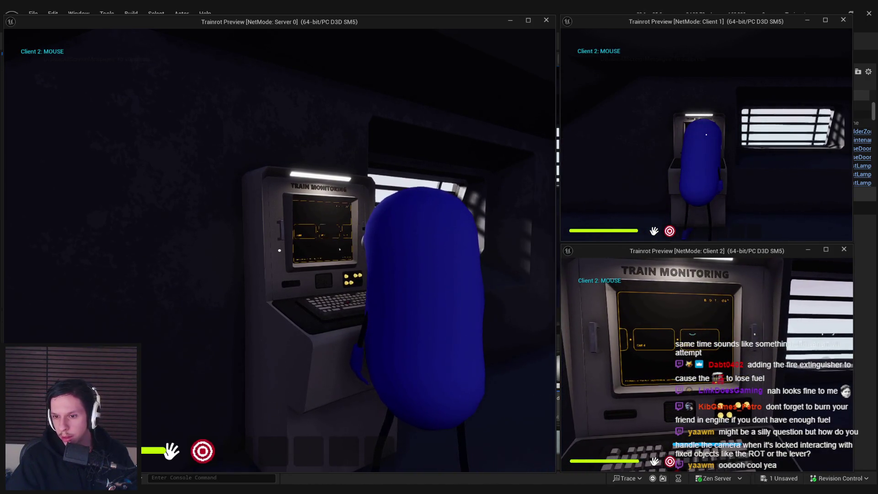
pyautogui.press('e')
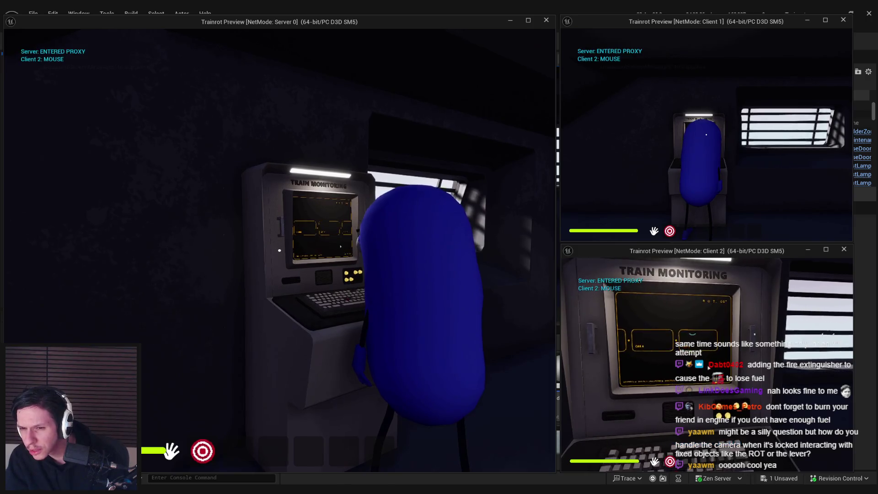
pyautogui.press('s')
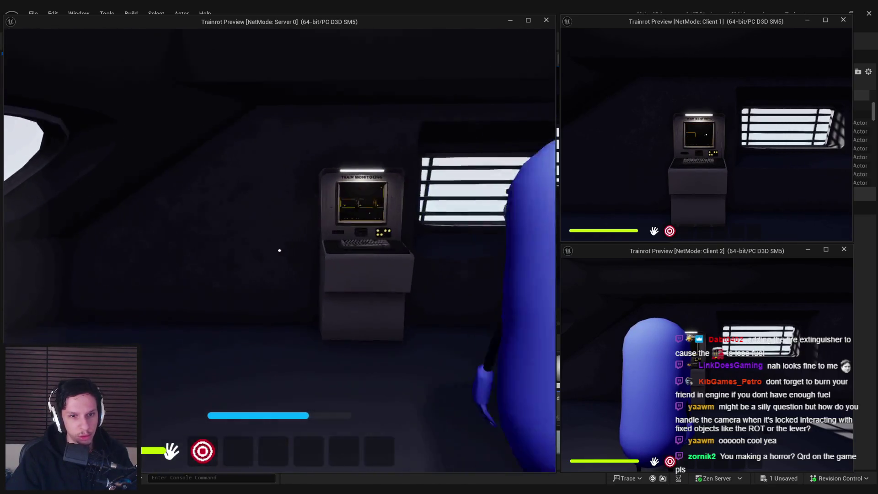
pyautogui.click(257, 242)
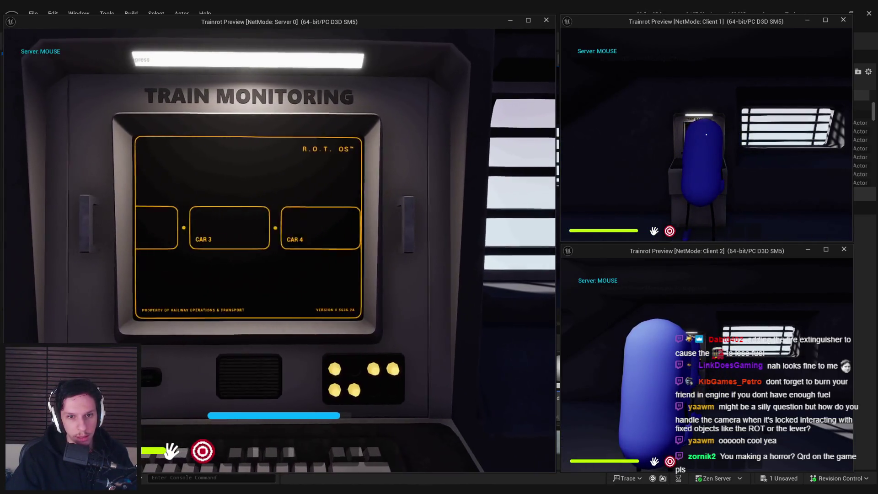
pyautogui.press('Escape')
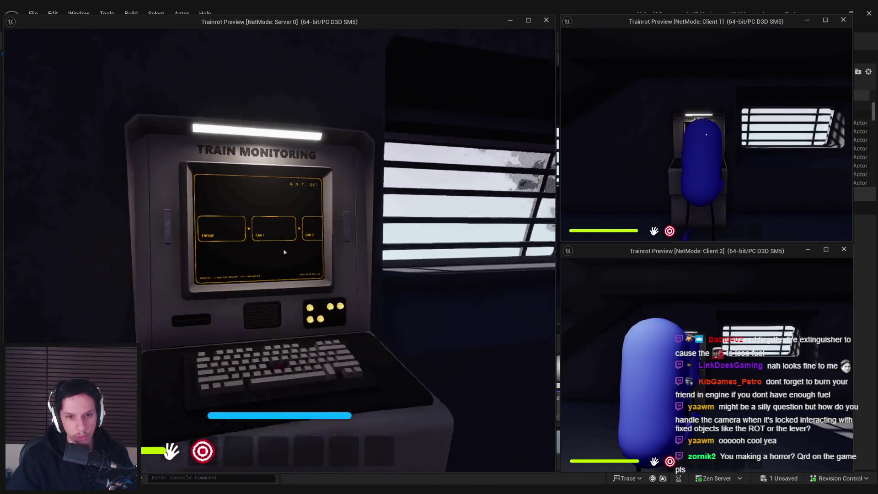
pyautogui.press('w')
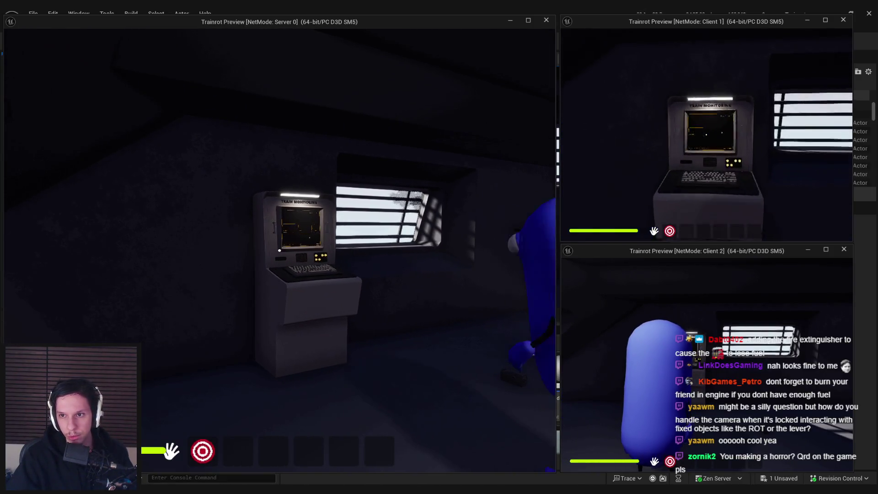
pyautogui.press('e')
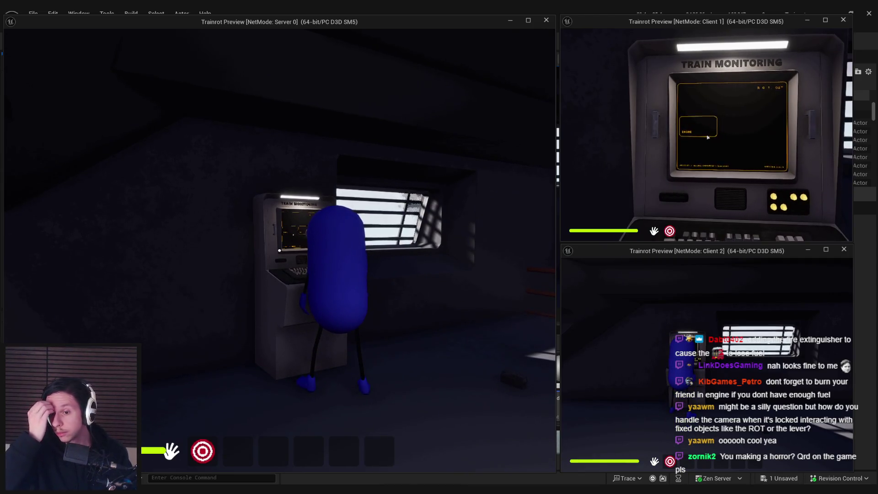
pyautogui.press('Escape')
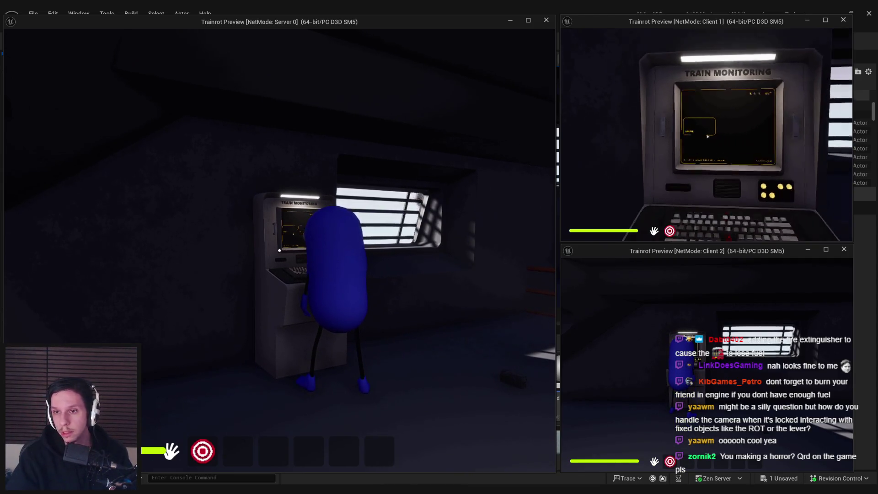
pyautogui.press('s')
# Step: Have Client 2 and then Client 1 use the terminal again, then stop the session
pyautogui.press('e')
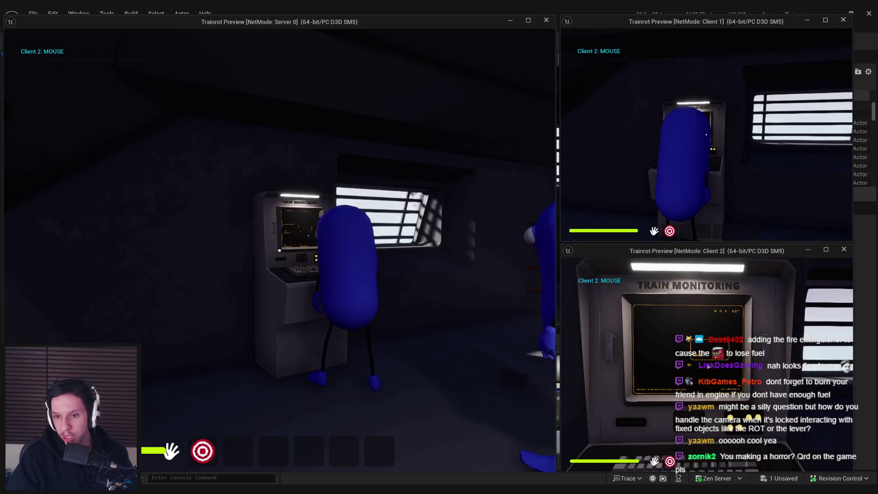
pyautogui.press('Escape')
pyautogui.press('s')
pyautogui.press('e')
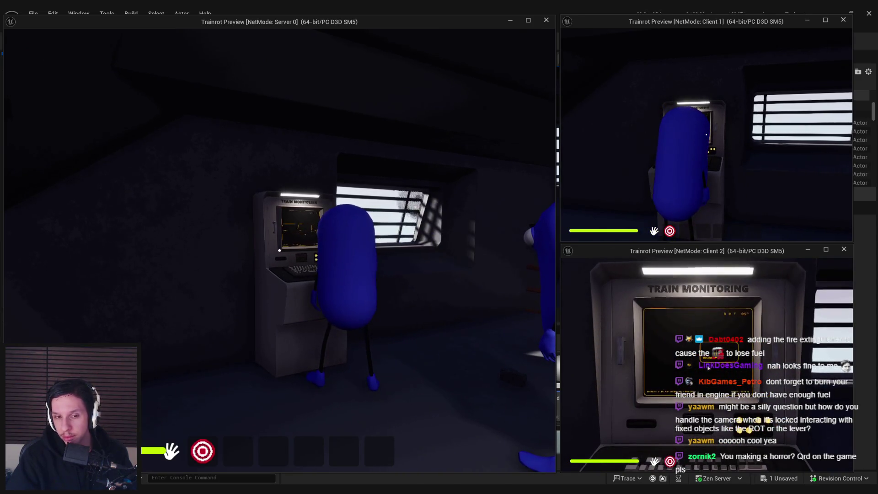
pyautogui.press('Escape')
pyautogui.press('s')
pyautogui.press('super')
pyautogui.press('super')
pyautogui.press('e')
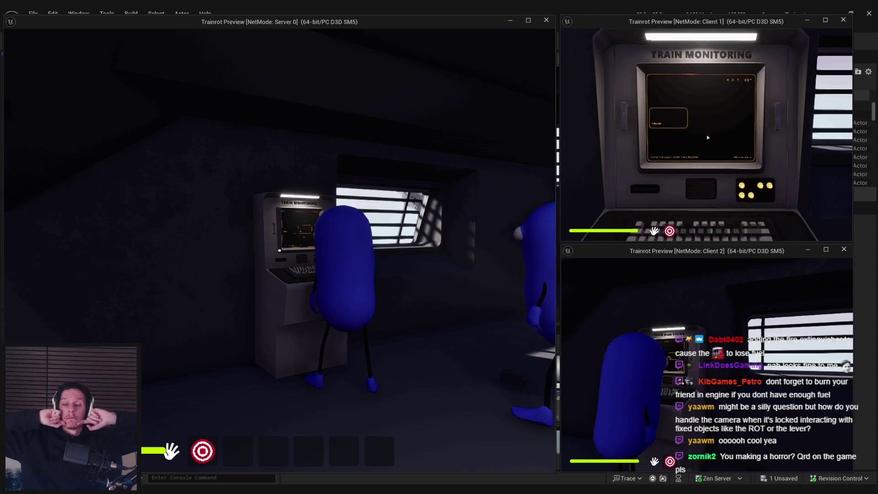
pyautogui.press('Escape')
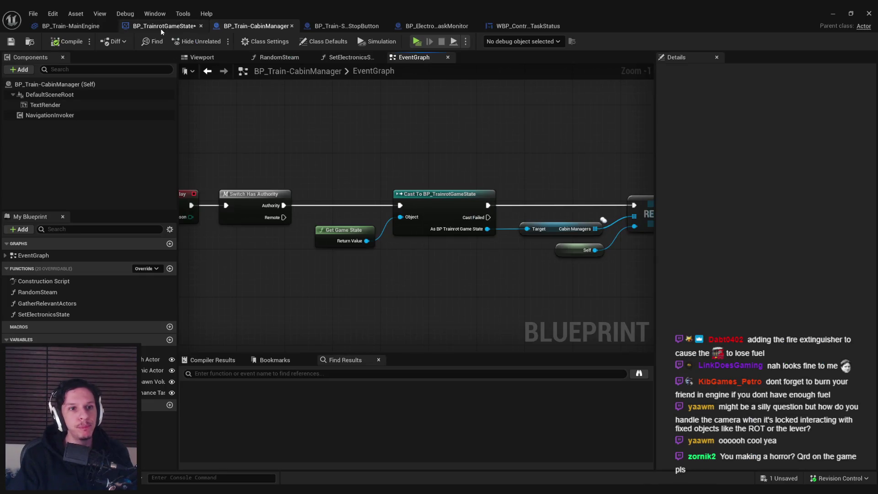
pyautogui.scroll(-2, 264, 112)
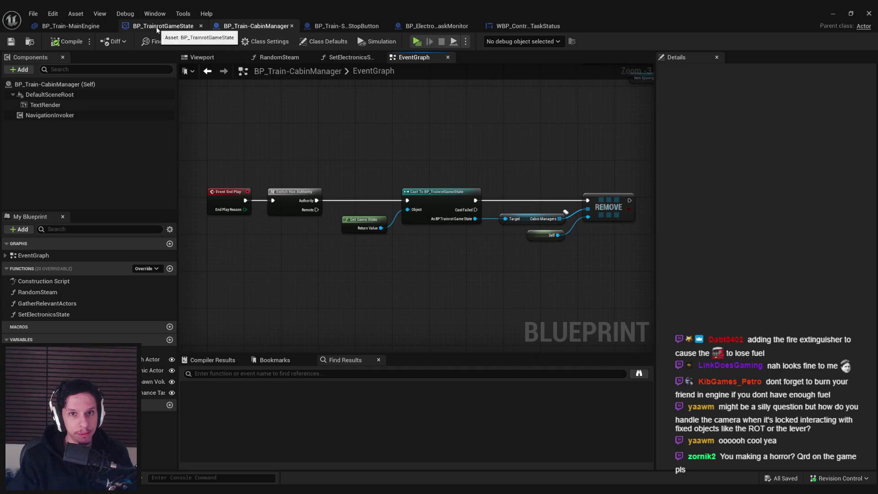
pyautogui.click(429, 28)
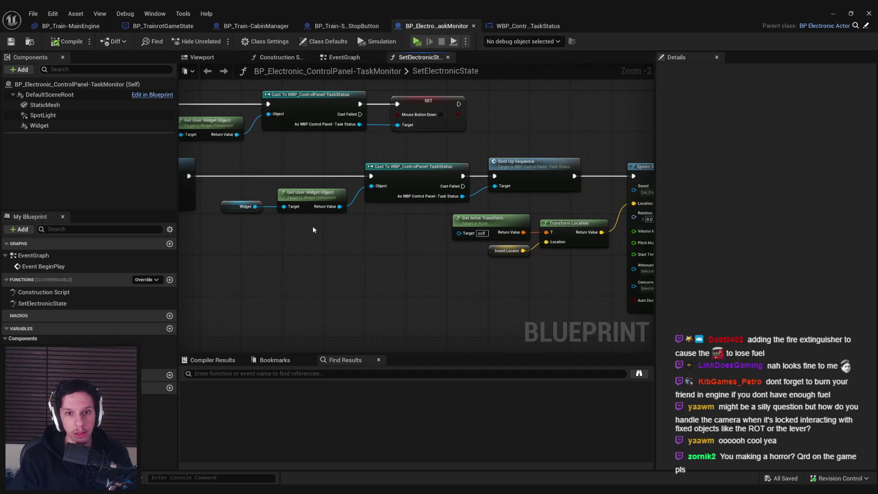
pyautogui.scroll(-4, 526, 179)
pyautogui.click(527, 26)
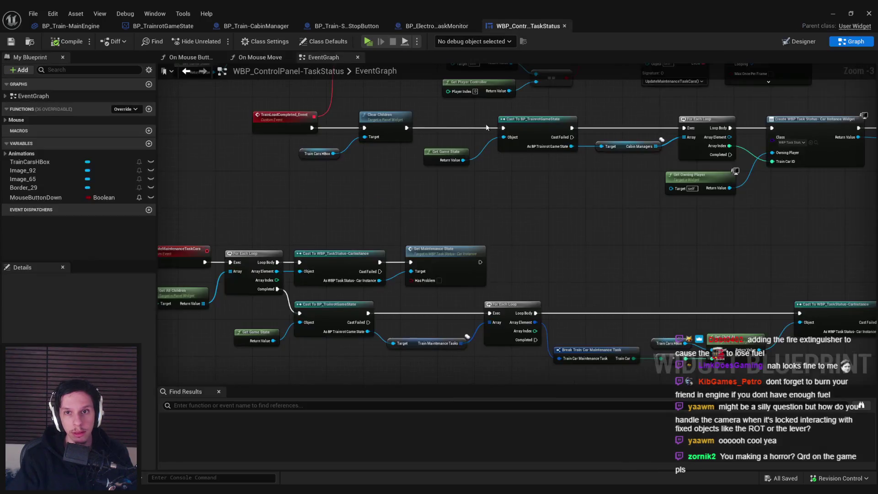
pyautogui.moveTo(415, 238)
pyautogui.mouseDown()
pyautogui.moveTo(426, 202)
pyautogui.moveTo(425, 310)
pyautogui.mouseUp()
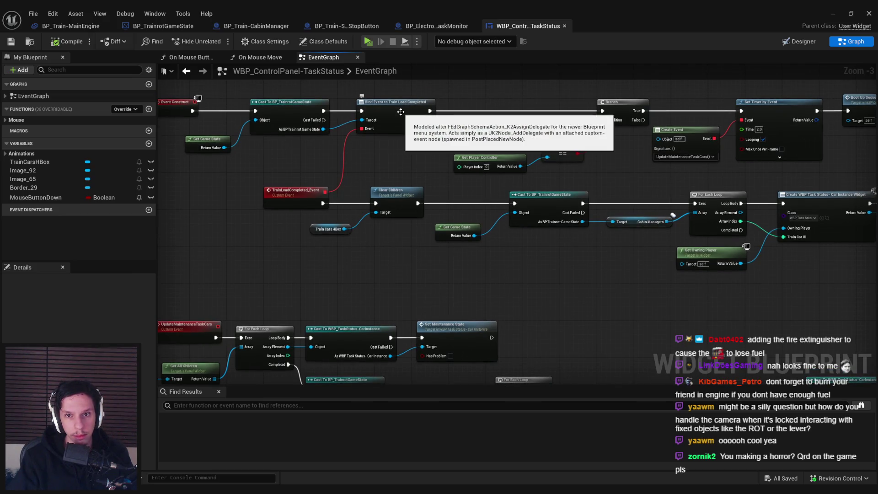
pyautogui.moveTo(400, 118); pyautogui.dragTo(362, 122)
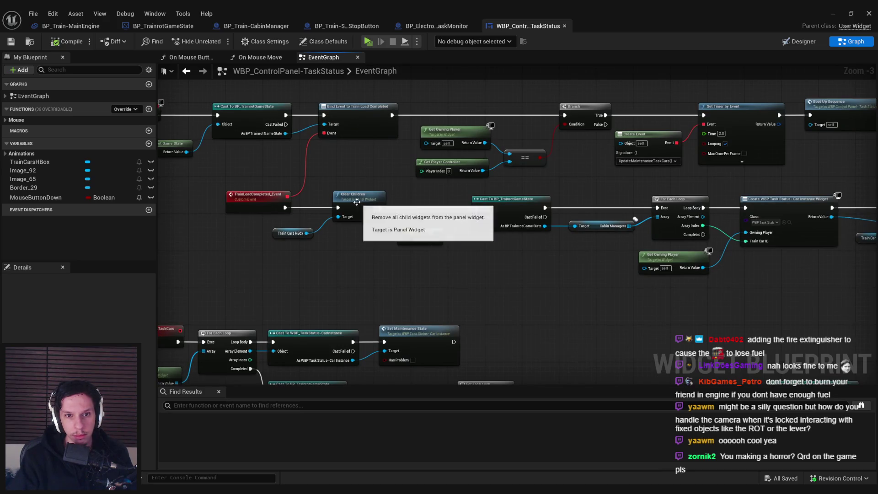
pyautogui.moveTo(474, 252); pyautogui.dragTo(316, 246)
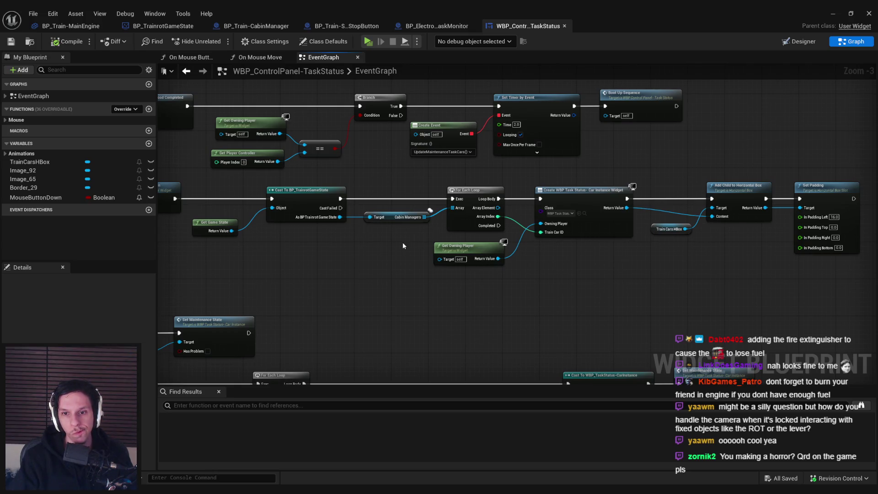
pyautogui.moveTo(403, 246)
pyautogui.mouseDown()
pyautogui.moveTo(417, 261)
pyautogui.moveTo(531, 292)
pyautogui.mouseUp()
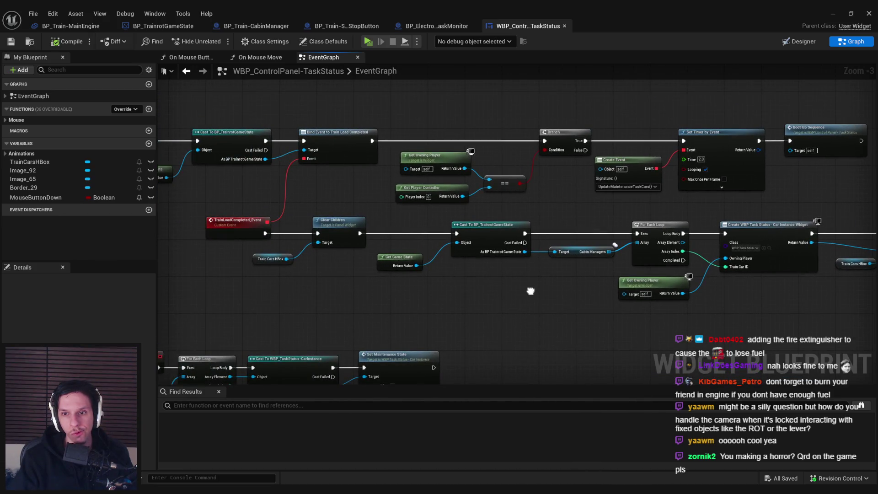
pyautogui.moveTo(531, 292); pyautogui.dragTo(656, 283)
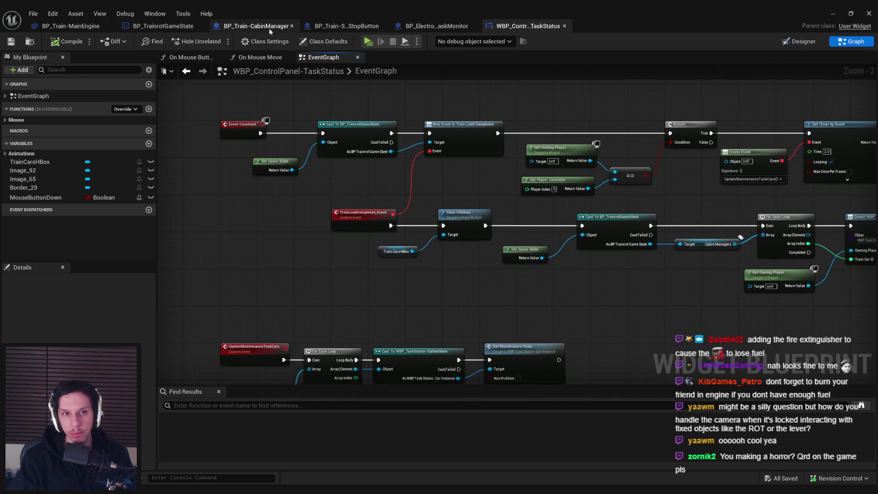
pyautogui.click(250, 28)
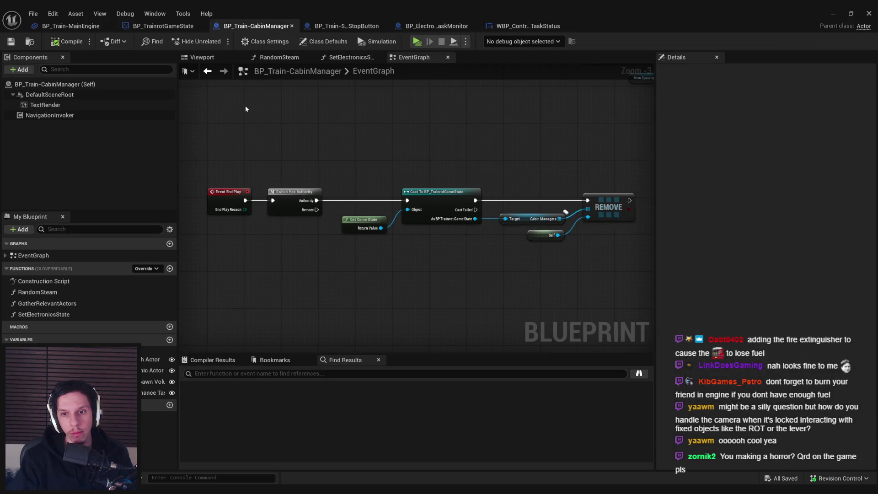
# Step: In the game state, delete the old cabin manager loop and remove nodes and move the camera fade nodes beside SET
pyautogui.click(159, 27)
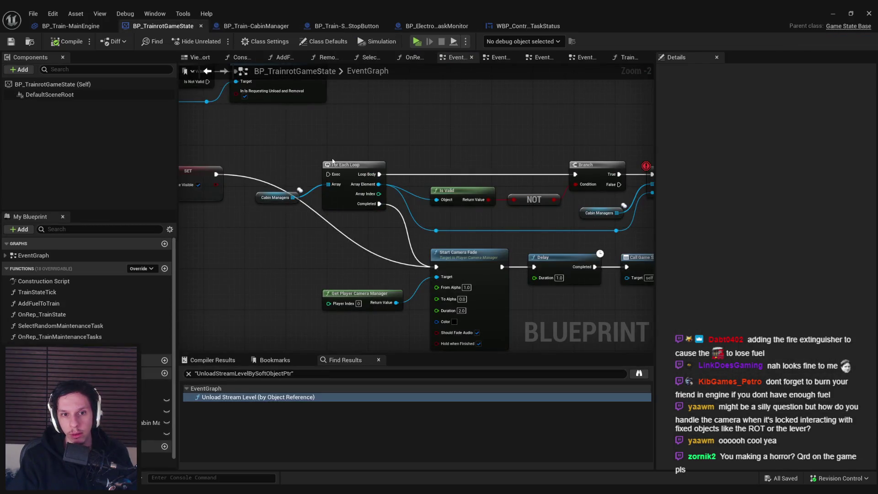
pyautogui.scroll(-1, 292, 154)
pyautogui.moveTo(596, 225)
pyautogui.mouseDown()
pyautogui.moveTo(253, 156)
pyautogui.moveTo(208, 154)
pyautogui.mouseUp()
pyautogui.press('Delete')
pyautogui.moveTo(622, 338); pyautogui.dragTo(229, 231)
pyautogui.moveTo(480, 252)
pyautogui.mouseDown()
pyautogui.moveTo(413, 182)
pyautogui.moveTo(415, 169)
pyautogui.mouseUp()
pyautogui.click(375, 150)
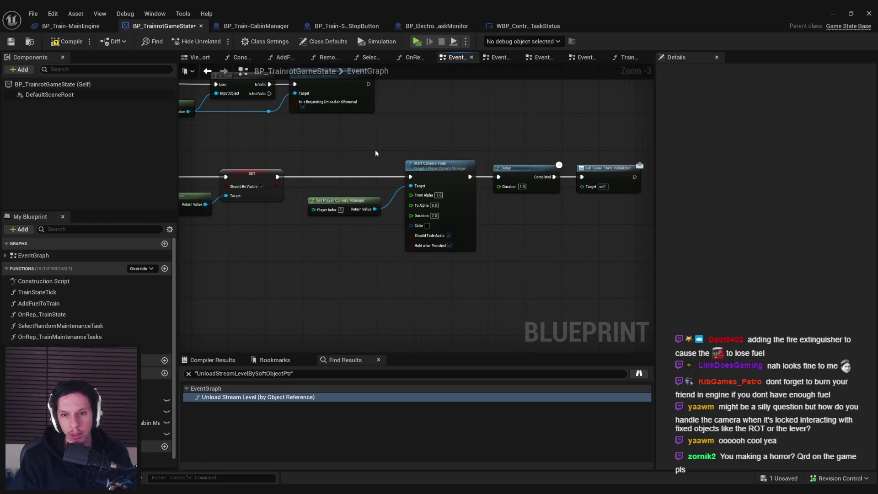
# Step: Compile and save the game state Blueprint
pyautogui.scroll(-2, 557, 213)
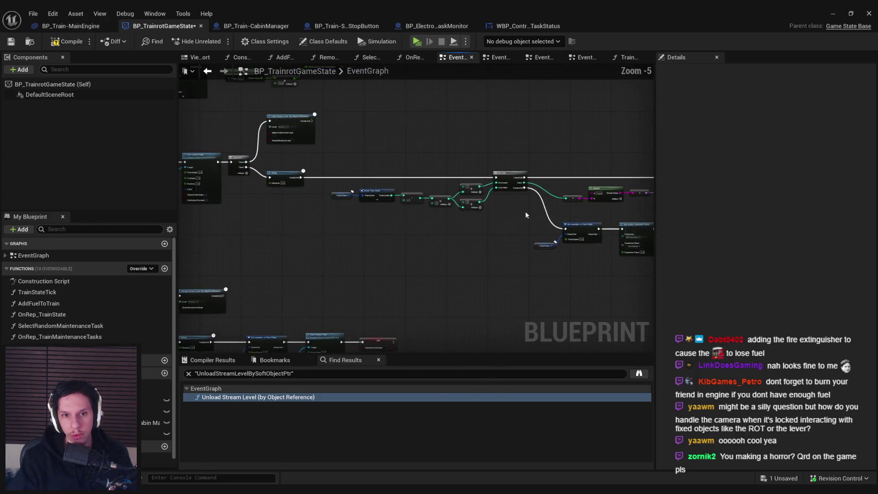
pyautogui.scroll(1, 498, 208)
pyautogui.moveTo(357, 221); pyautogui.dragTo(529, 247)
pyautogui.moveTo(434, 258)
pyautogui.mouseDown()
pyautogui.moveTo(402, 339)
pyautogui.moveTo(454, 168)
pyautogui.moveTo(406, 326)
pyautogui.moveTo(369, 233)
pyautogui.moveTo(545, 263)
pyautogui.moveTo(446, 229)
pyautogui.moveTo(331, 223)
pyautogui.moveTo(549, 254)
pyautogui.moveTo(306, 274)
pyautogui.mouseUp()
pyautogui.scroll(1, 330, 222)
pyautogui.click(67, 41)
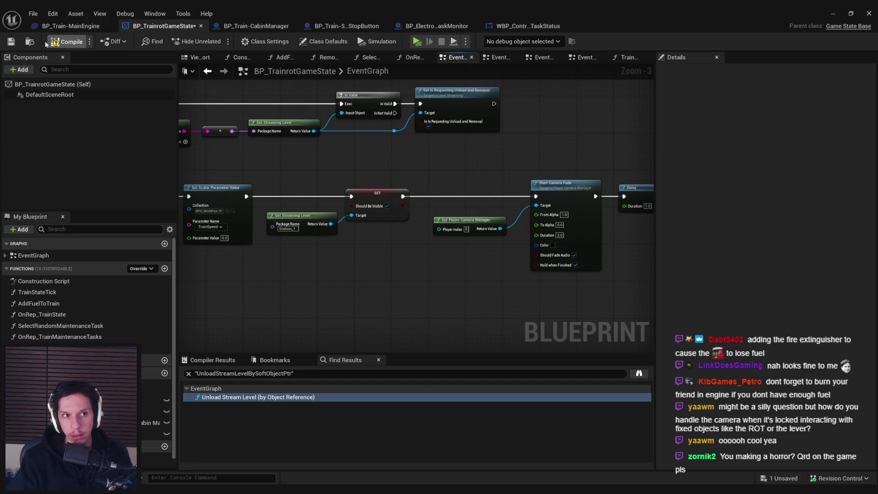
pyautogui.click(11, 42)
# Step: Run Find References on the TrainLoadCompleted dispatcher
pyautogui.moveTo(384, 179)
pyautogui.mouseDown()
pyautogui.moveTo(360, 180)
pyautogui.moveTo(300, 266)
pyautogui.moveTo(220, 255)
pyautogui.moveTo(363, 249)
pyautogui.mouseUp()
pyautogui.scroll(-1, 300, 267)
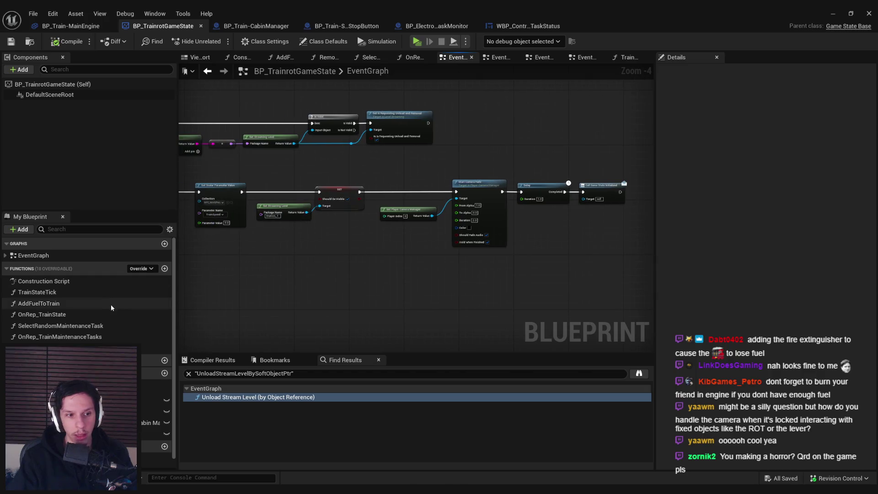
pyautogui.scroll(-1, 68, 332)
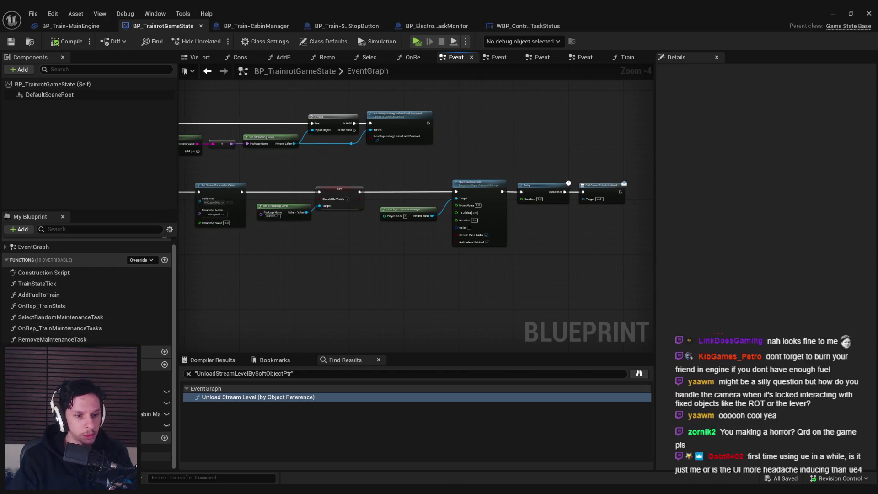
pyautogui.click(91, 466)
pyautogui.rightClick(92, 466)
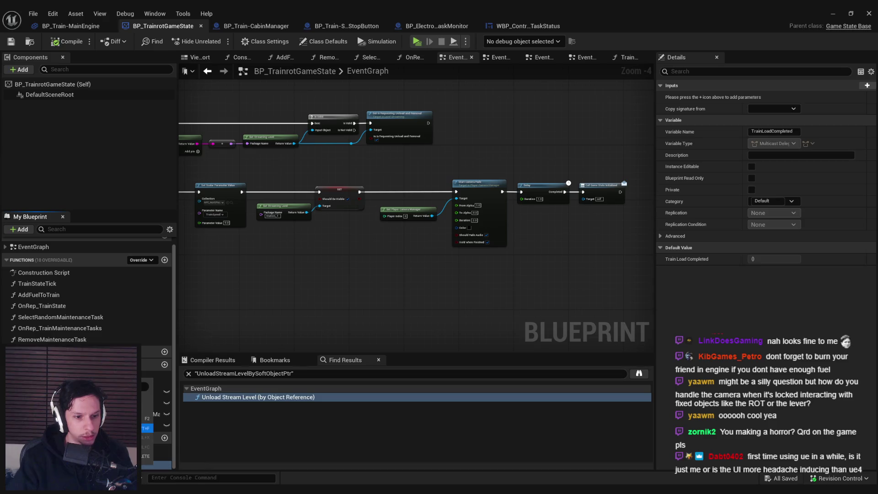
pyautogui.click(147, 427)
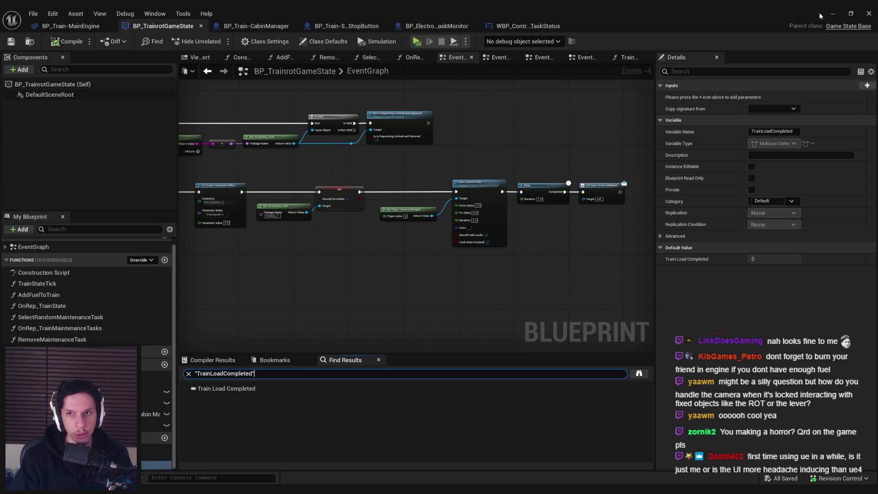
pyautogui.click(69, 26)
pyautogui.scroll(2, 359, 209)
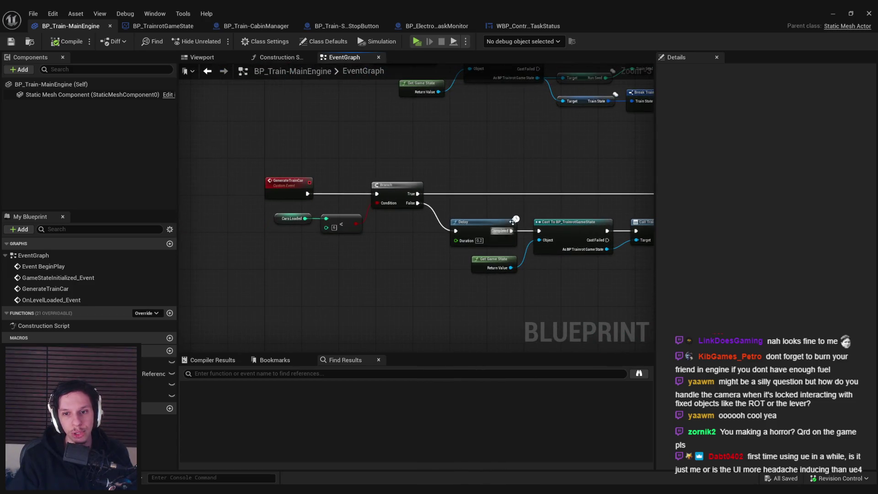
# Step: Review the MainEngine graph's Load Level Instance, game state cast, Cars Loaded and Generate Train Car nodes
pyautogui.scroll(-1, 553, 207)
pyautogui.moveTo(432, 268)
pyautogui.mouseDown()
pyautogui.moveTo(440, 234)
pyautogui.moveTo(322, 246)
pyautogui.moveTo(261, 233)
pyautogui.mouseUp()
pyautogui.moveTo(470, 259)
pyautogui.mouseDown()
pyautogui.moveTo(270, 245)
pyautogui.moveTo(651, 218)
pyautogui.mouseUp()
pyautogui.scroll(3, 453, 182)
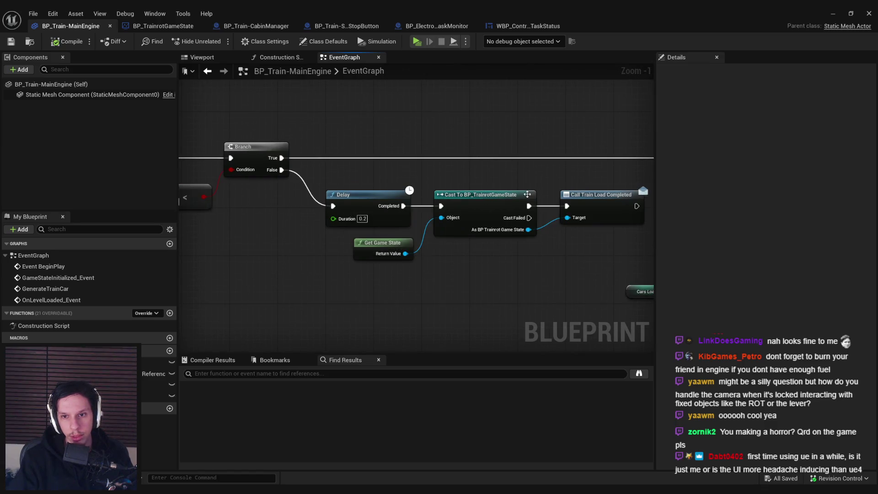
pyautogui.scroll(-2, 589, 246)
pyautogui.moveTo(589, 245); pyautogui.dragTo(492, 250)
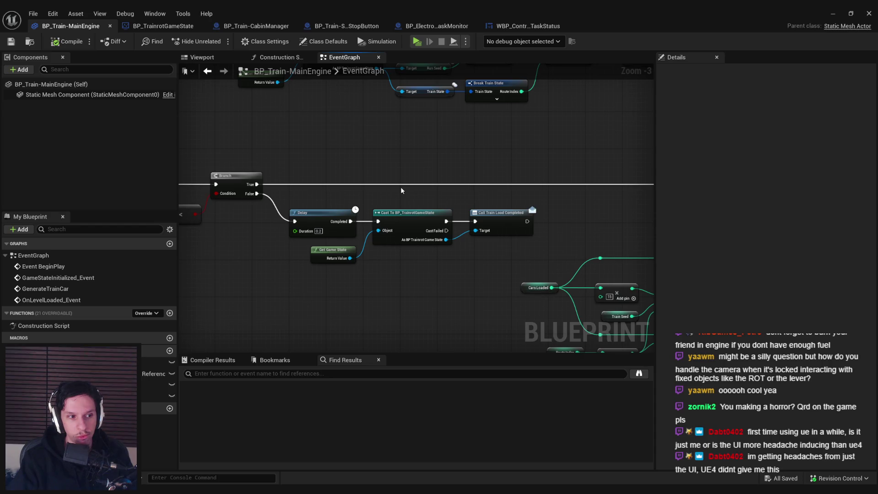
pyautogui.moveTo(401, 190)
pyautogui.mouseDown()
pyautogui.moveTo(366, 222)
pyautogui.moveTo(245, 281)
pyautogui.moveTo(276, 221)
pyautogui.moveTo(310, 239)
pyautogui.moveTo(294, 212)
pyautogui.moveTo(308, 231)
pyautogui.moveTo(314, 202)
pyautogui.moveTo(331, 254)
pyautogui.moveTo(512, 194)
pyautogui.moveTo(515, 182)
pyautogui.moveTo(462, 204)
pyautogui.moveTo(456, 249)
pyautogui.mouseUp()
pyautogui.scroll(-1, 366, 221)
pyautogui.scroll(2, 276, 221)
pyautogui.scroll(-2, 308, 231)
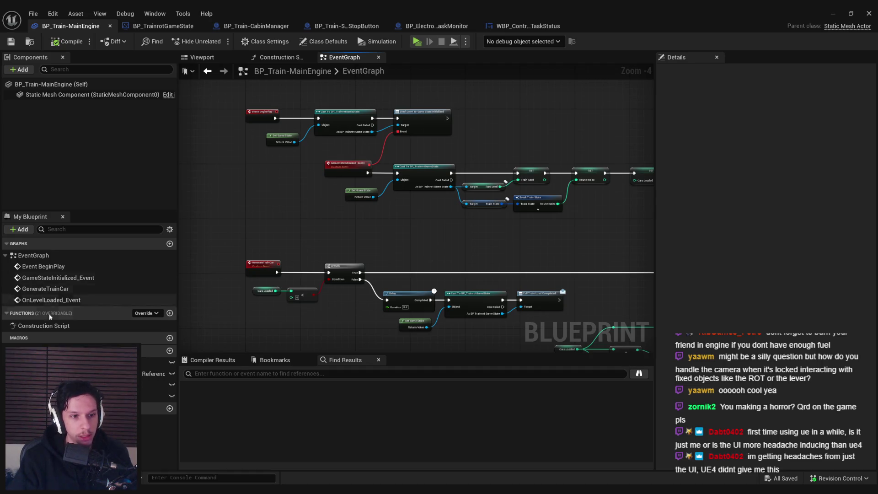
# Step: Inspect the CabinTypes variable's default array entries, then review the Branch and Delay nodes
pyautogui.click(156, 374)
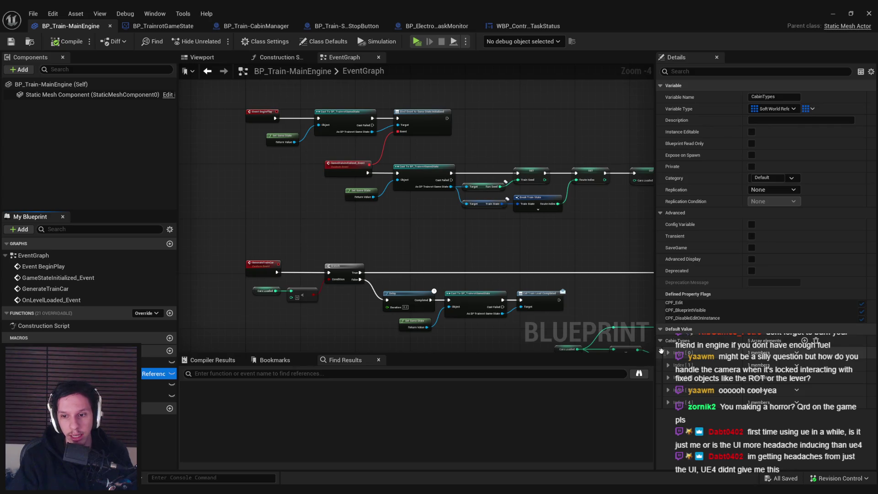
pyautogui.click(668, 352)
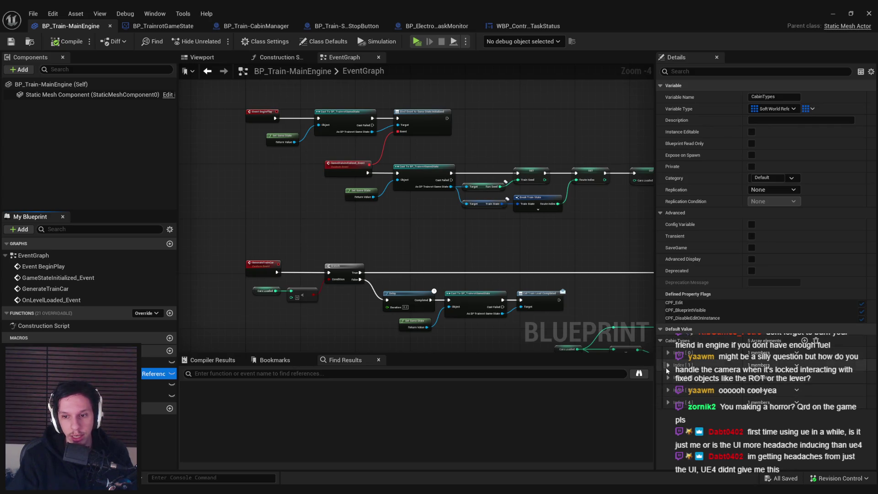
pyautogui.click(662, 341)
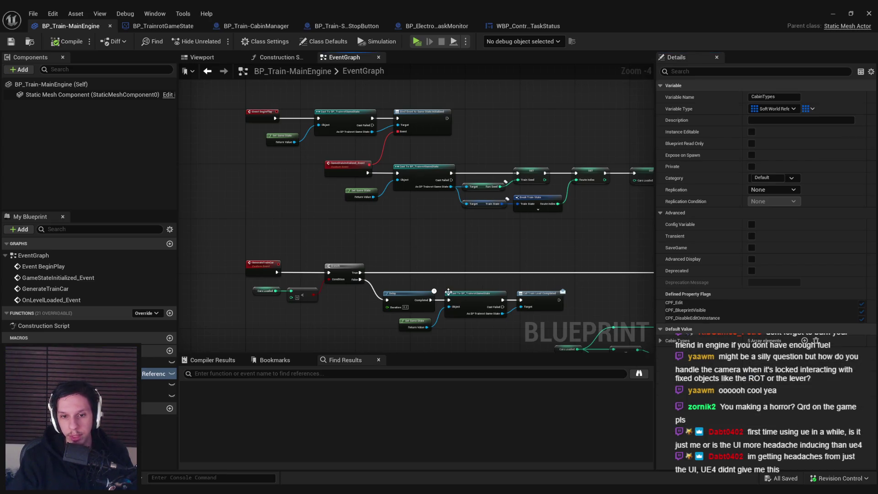
pyautogui.scroll(2, 443, 279)
pyautogui.moveTo(421, 271); pyautogui.dragTo(354, 230)
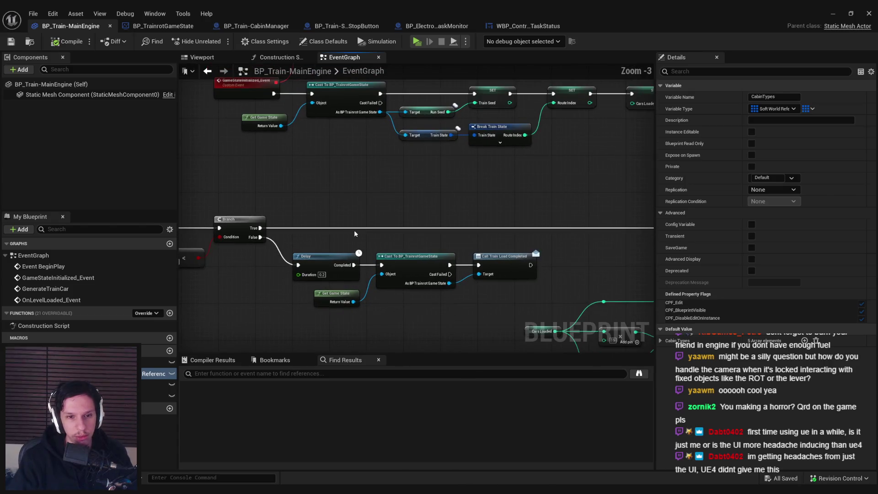
pyautogui.scroll(-1, 354, 230)
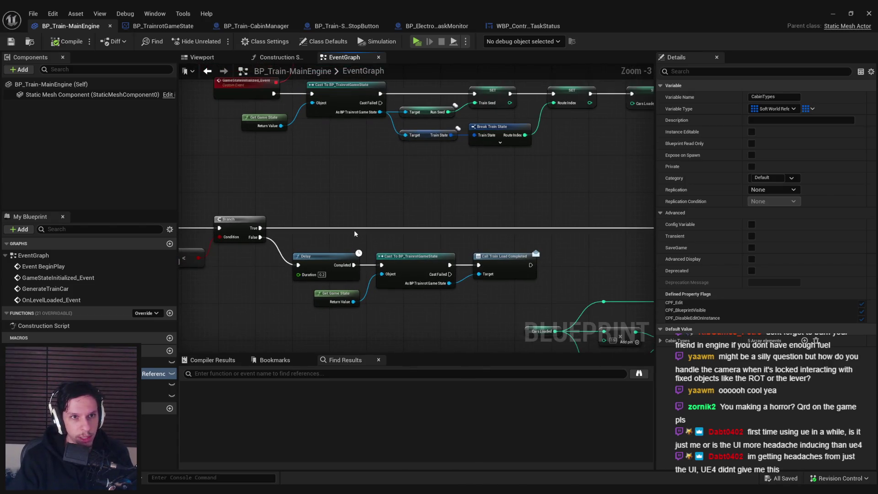
pyautogui.scroll(-1, 345, 193)
pyautogui.moveTo(345, 194)
pyautogui.mouseDown()
pyautogui.moveTo(333, 266)
pyautogui.moveTo(332, 258)
pyautogui.moveTo(346, 302)
pyautogui.moveTo(333, 248)
pyautogui.moveTo(377, 219)
pyautogui.mouseUp()
pyautogui.scroll(1, 331, 258)
pyautogui.scroll(-1, 346, 302)
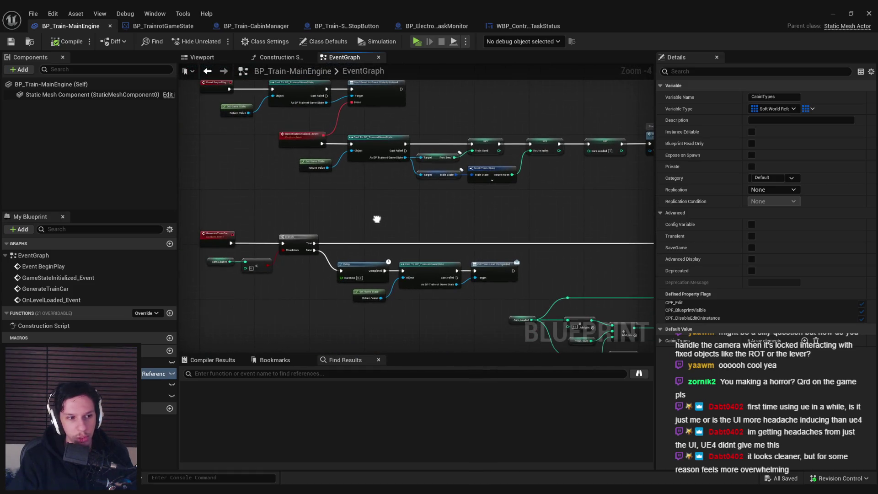
# Step: Shrink the blueprint editor to view the level, restore it, and switch to BP_Train-StartStopButton
pyautogui.press('super+Down')
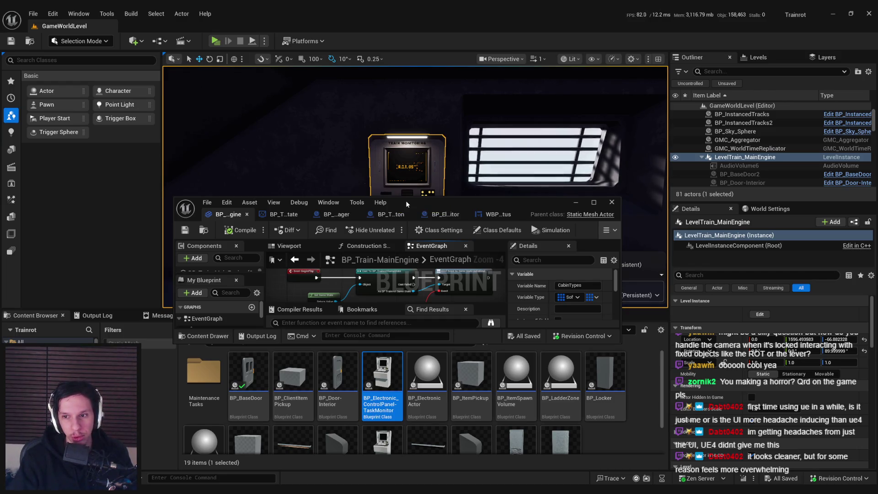
pyautogui.doubleClick(502, 201)
pyautogui.scroll(1, 369, 246)
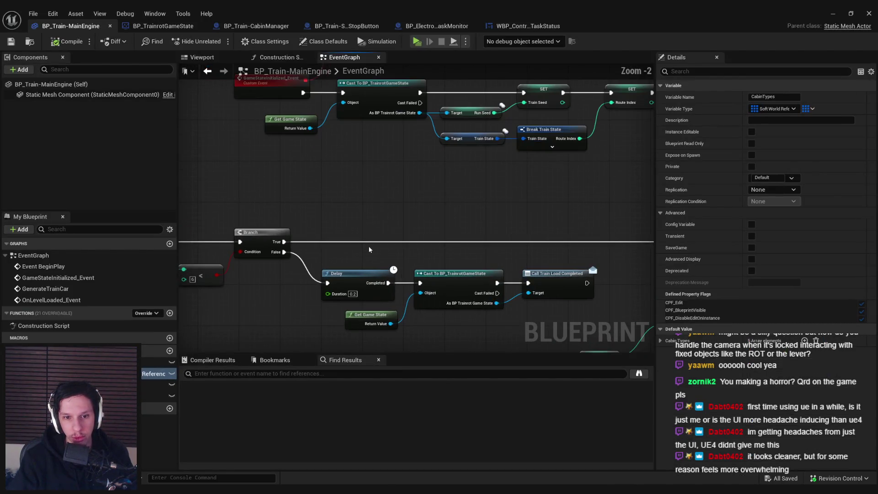
pyautogui.click(339, 28)
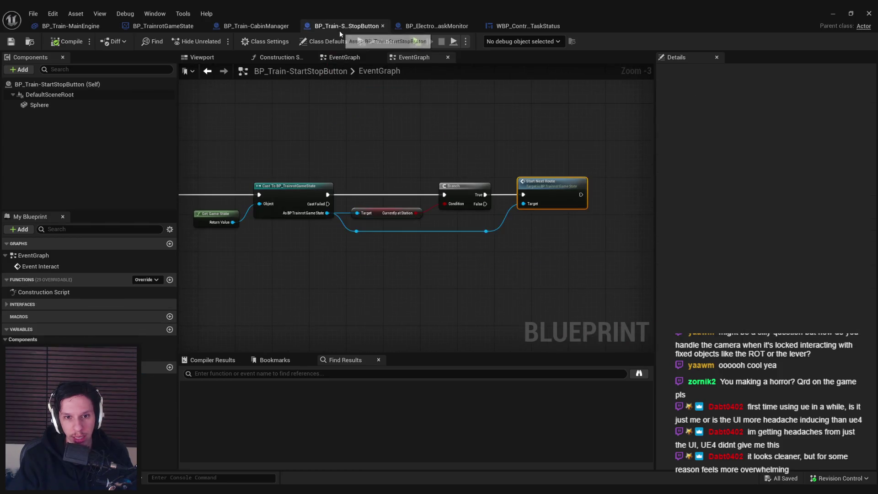
# Step: Browse the TaskMonitor, WBP_ControlPanel-TaskStatus and BP_TrainrotGameState graphs, ending on BP_Train-CabinManager
pyautogui.click(422, 26)
pyautogui.click(528, 25)
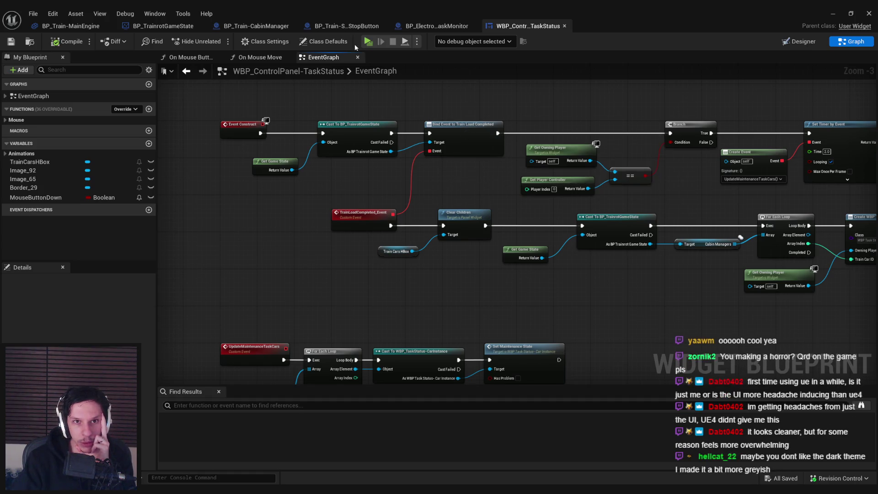
pyautogui.click(347, 26)
pyautogui.click(256, 26)
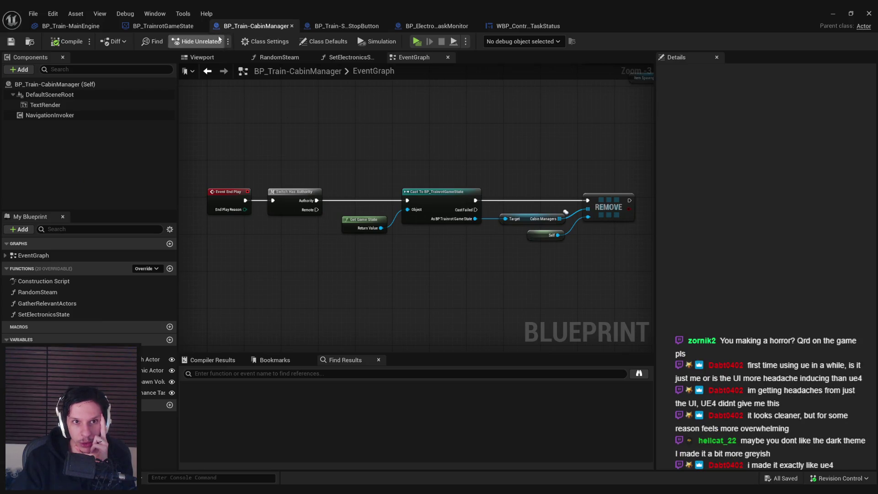
pyautogui.click(163, 26)
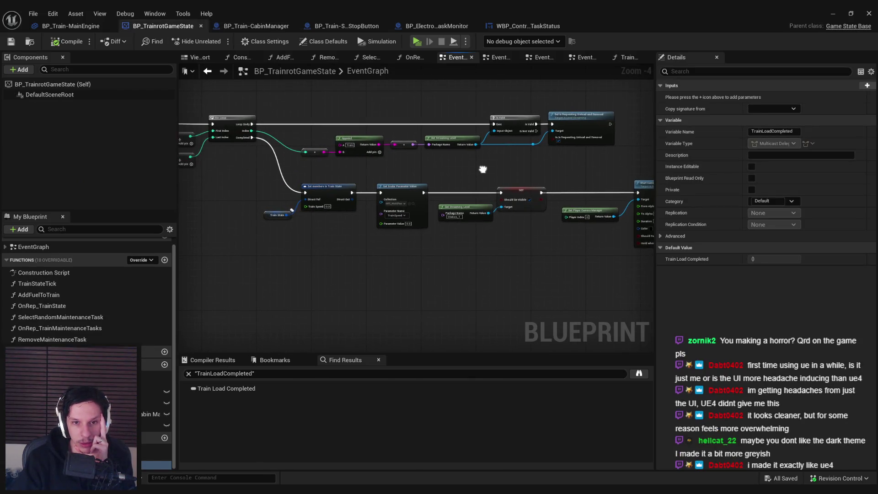
pyautogui.moveTo(483, 169)
pyautogui.mouseDown()
pyautogui.moveTo(264, 170)
pyautogui.moveTo(427, 169)
pyautogui.moveTo(269, 161)
pyautogui.mouseUp()
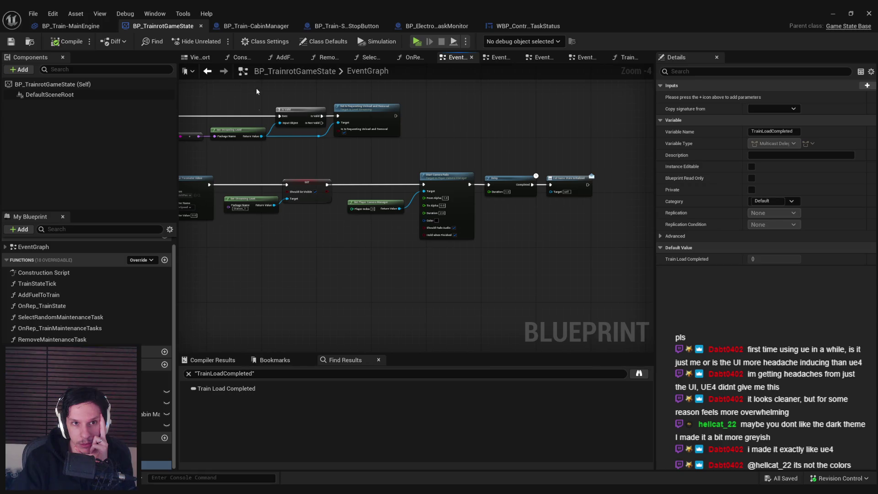
pyautogui.click(256, 26)
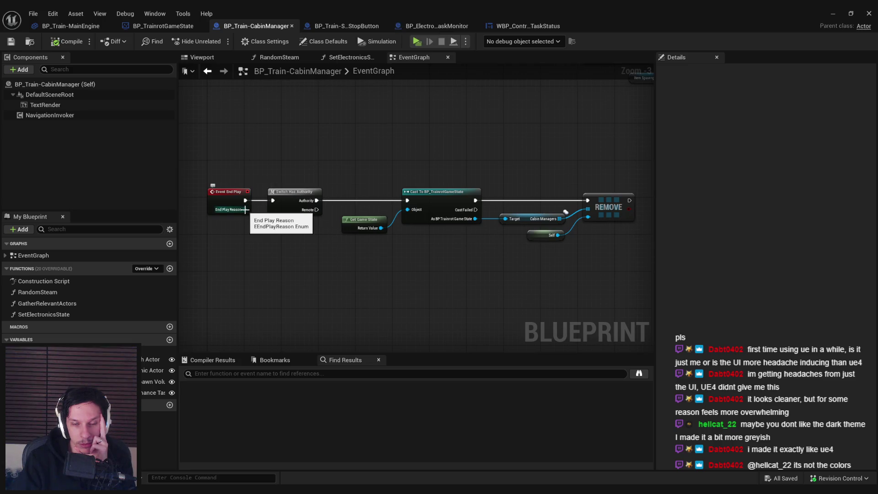
# Step: Wire End Play Reason into a new Equal (Enum) node and open its reason dropdown
pyautogui.moveTo(245, 209); pyautogui.dragTo(264, 240)
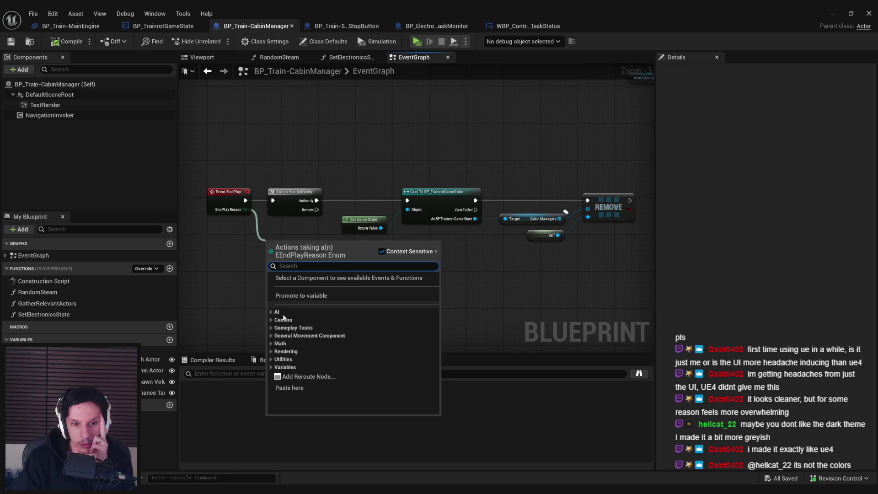
pyautogui.write('=')
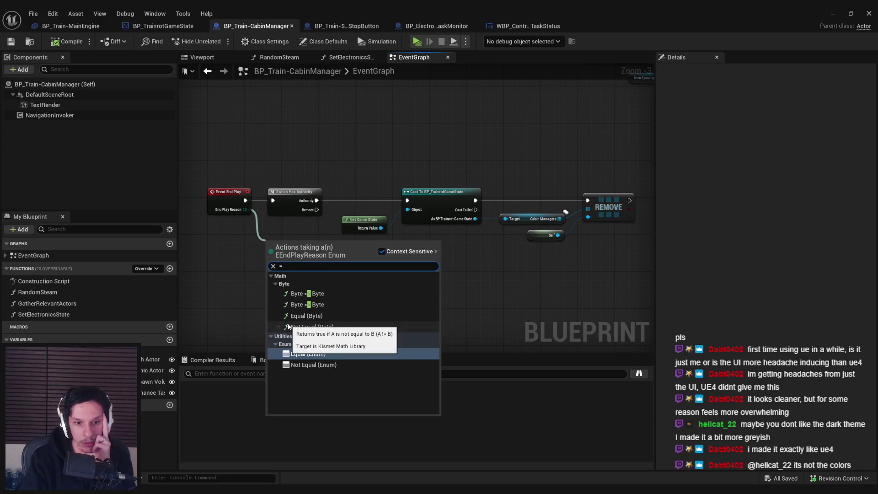
pyautogui.press('Return')
pyautogui.scroll(3, 301, 281)
pyautogui.click(293, 235)
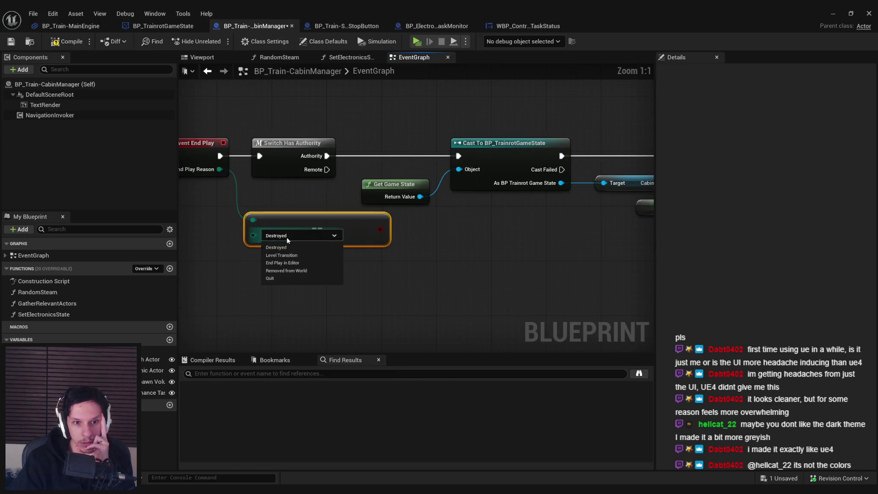